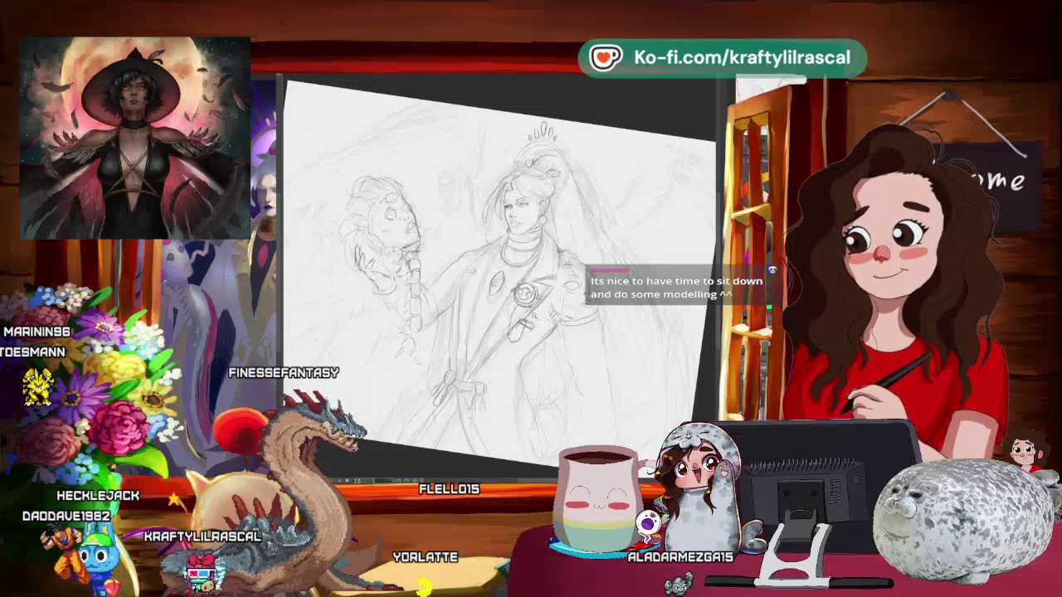
# - Lasso-select the sketched hand beside the robed figure's arm so it can be transformed
pyautogui.hotkey('ctrl', '-')
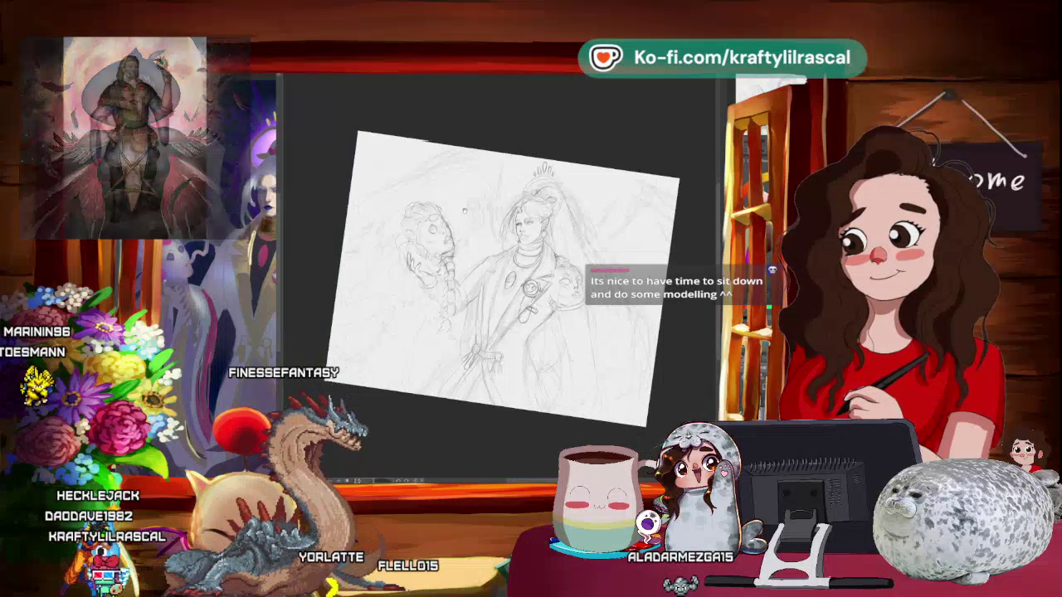
pyautogui.hotkey('ctrl', '+')
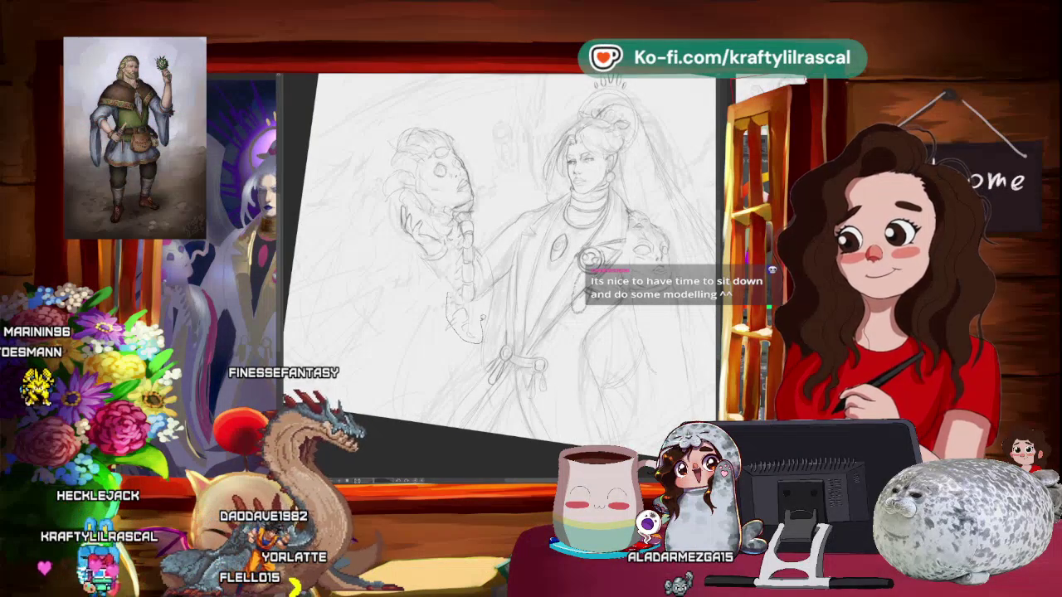
pyautogui.moveTo(448, 294); pyautogui.dragTo(478, 336)
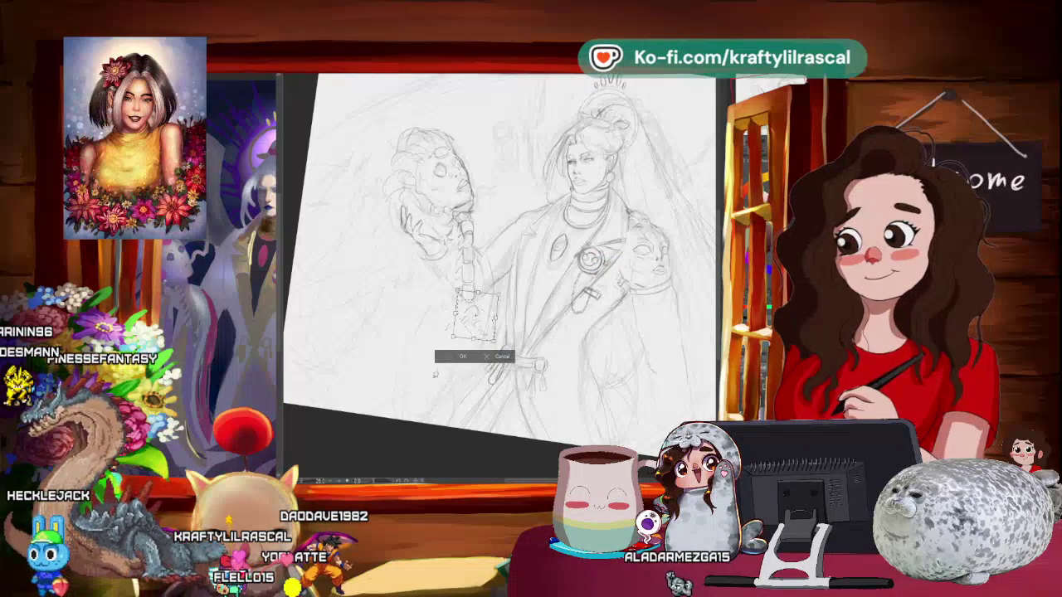
# - Apply the hand transformation, clear the selection and return the page to upright
pyautogui.click(457, 356)
pyautogui.click(401, 357)
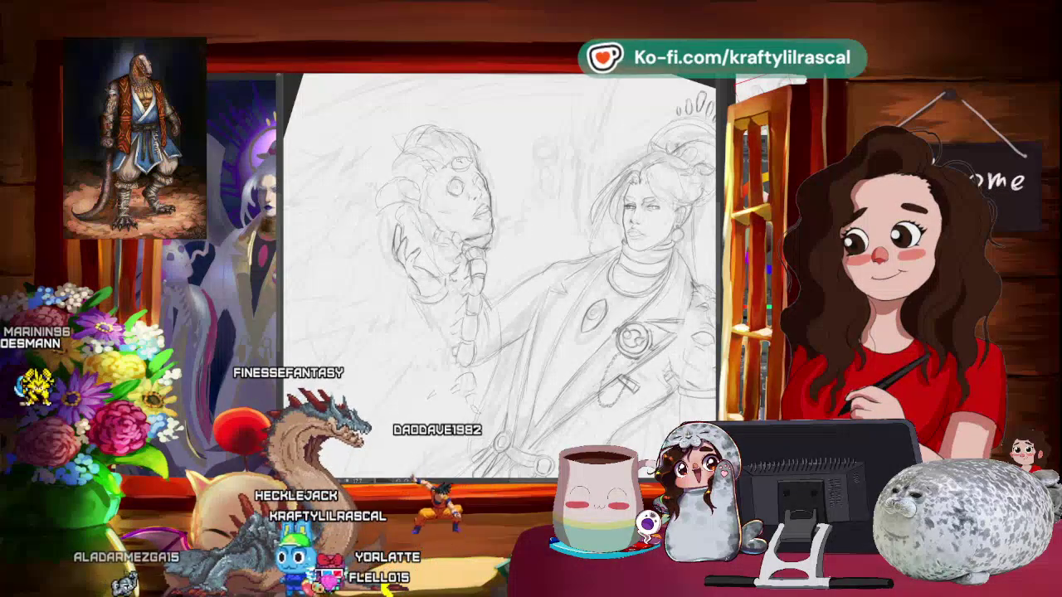
pyautogui.scroll(1, 498, 274)
# - Zoom in and slightly tilt the page to firm up the severed head's face and gripping hand
pyautogui.scroll(2, 497, 274)
pyautogui.scroll(2, 497, 274)
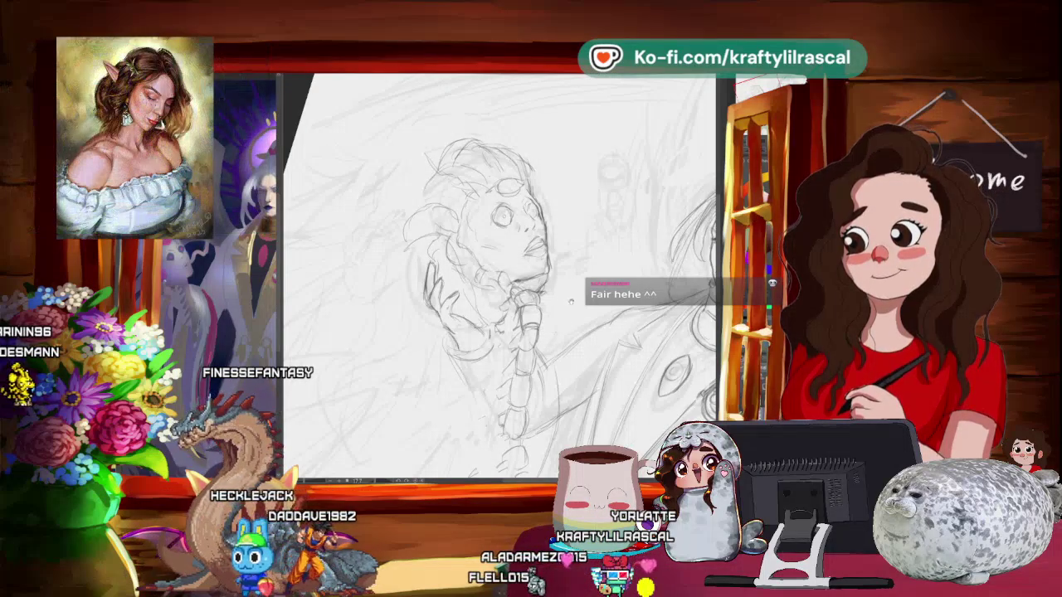
pyautogui.press('^')
pyautogui.press('^')
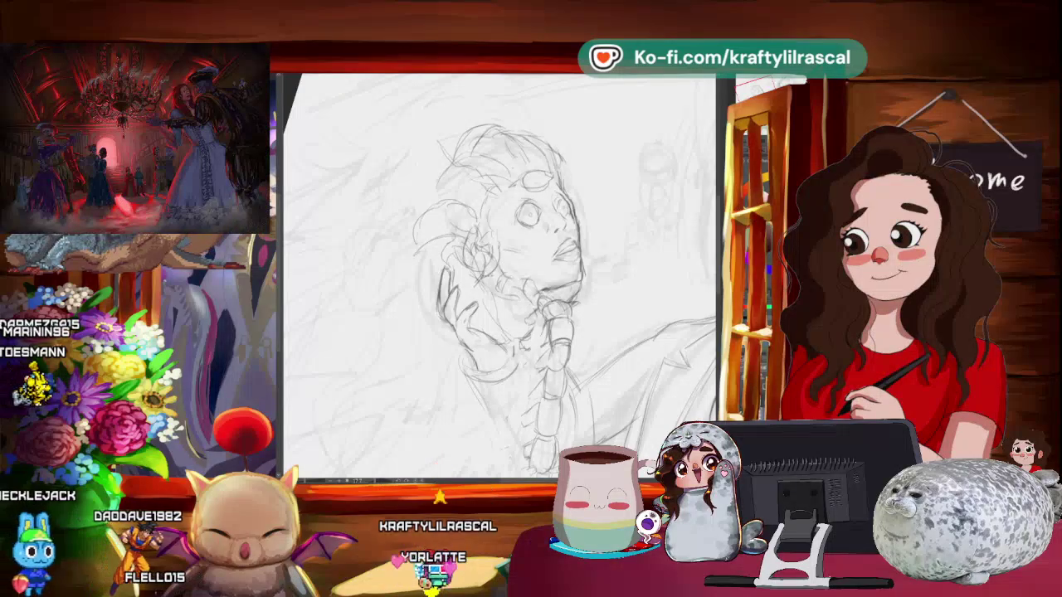
pyautogui.hotkey('ctrl', '0')
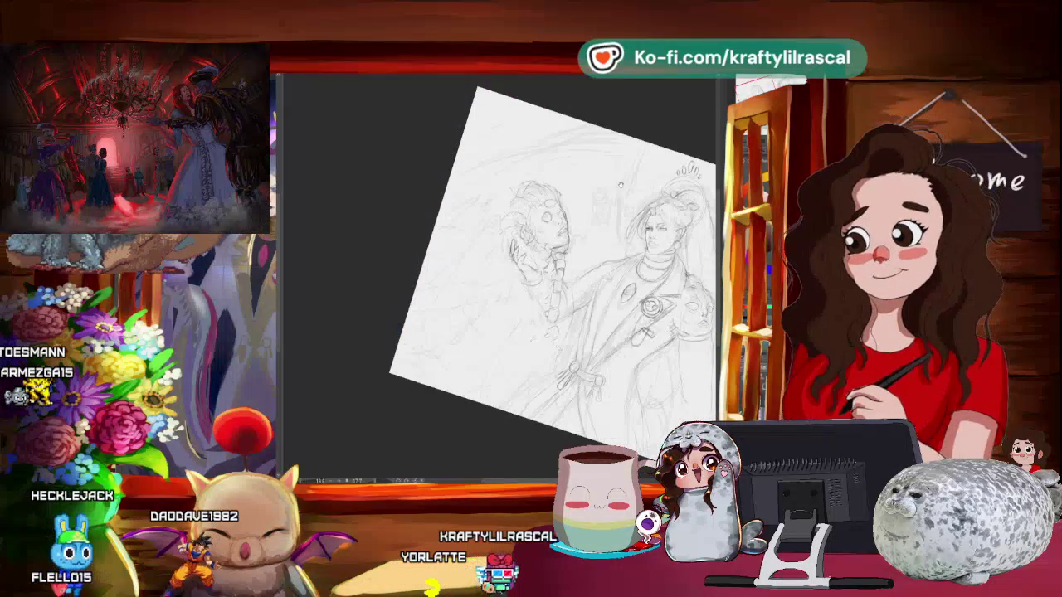
# - Reset the page rotation to upright and zoom in on the severed head
pyautogui.scroll(3, 502, 278)
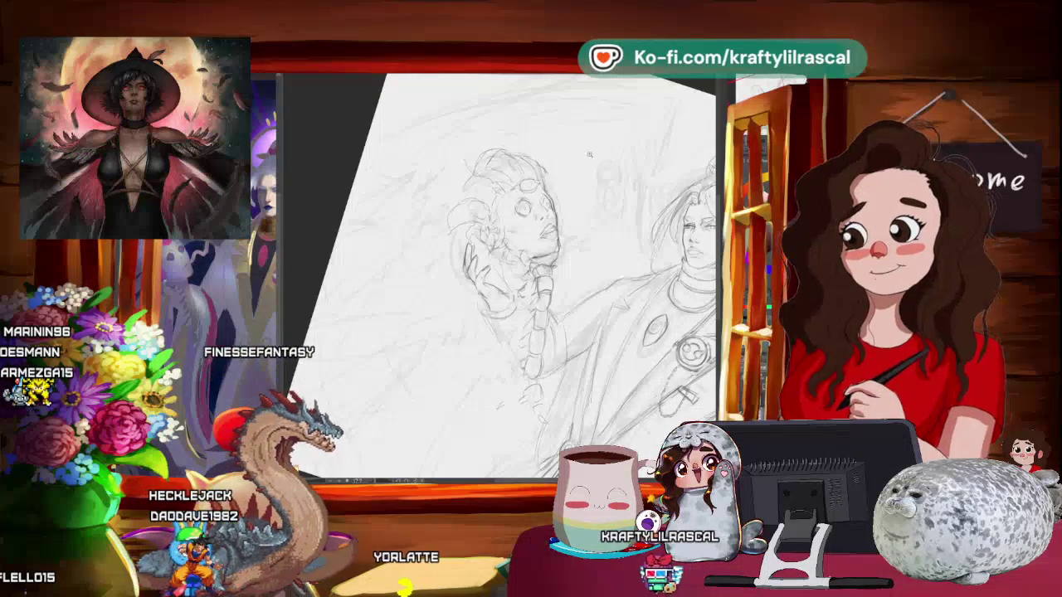
pyautogui.scroll(-3, 502, 278)
pyautogui.scroll(1, 631, 166)
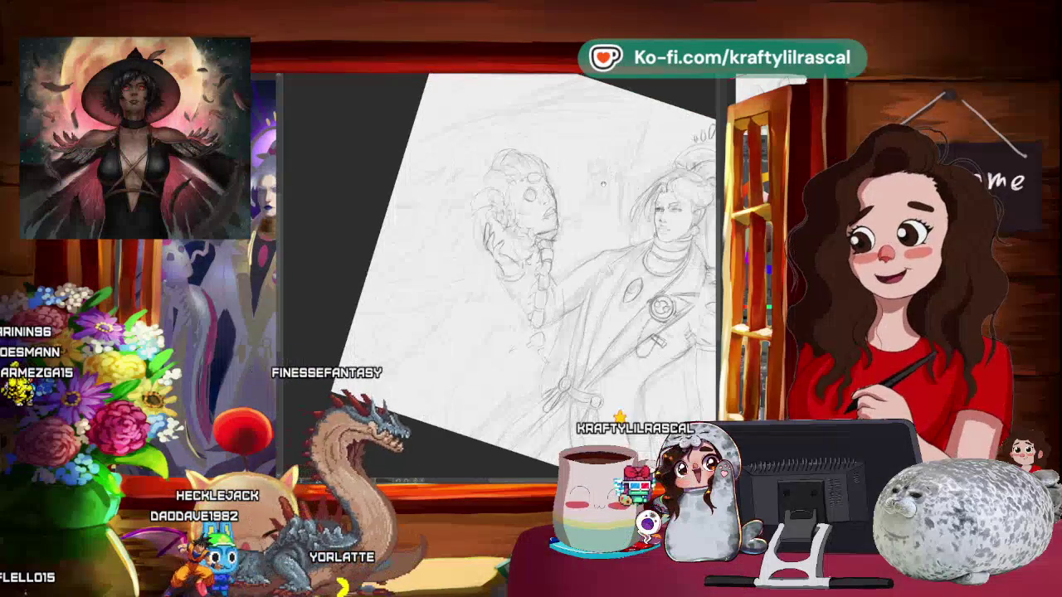
pyautogui.scroll(1, 630, 166)
pyautogui.press('5')
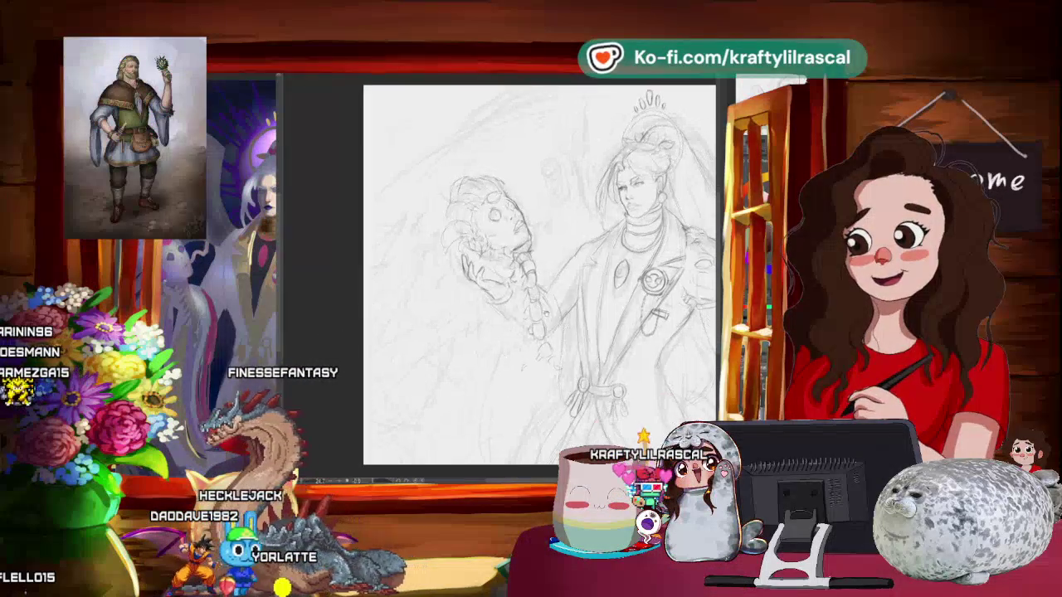
pyautogui.scroll(1, 304, 245)
pyautogui.scroll(1, 304, 246)
pyautogui.scroll(1, 304, 246)
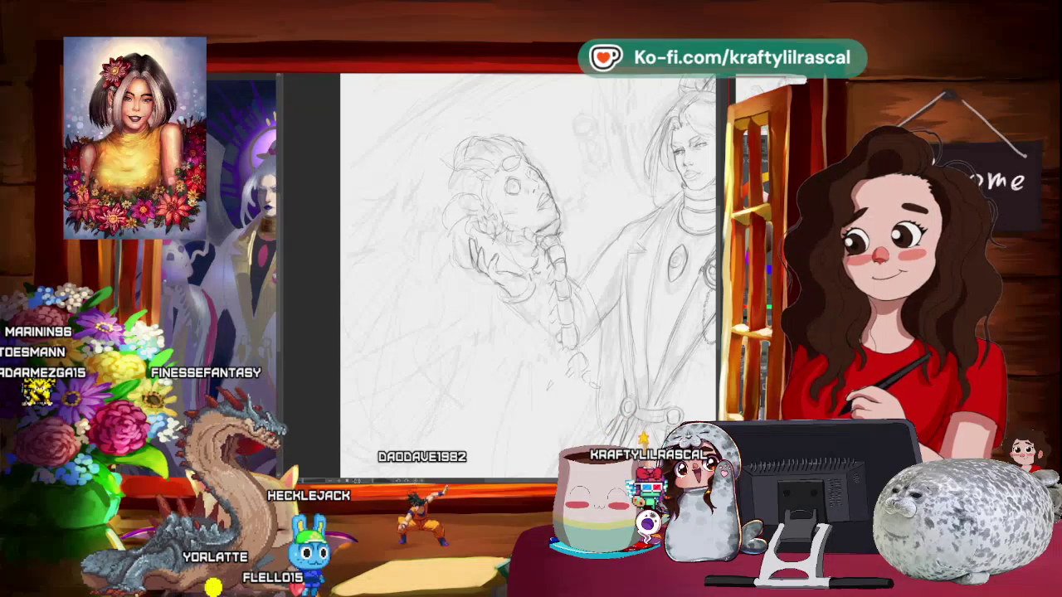
# - Tilt the page counter-clockwise and refine the head's closed eyes and wavy hair
pyautogui.scroll(-3, 519, 192)
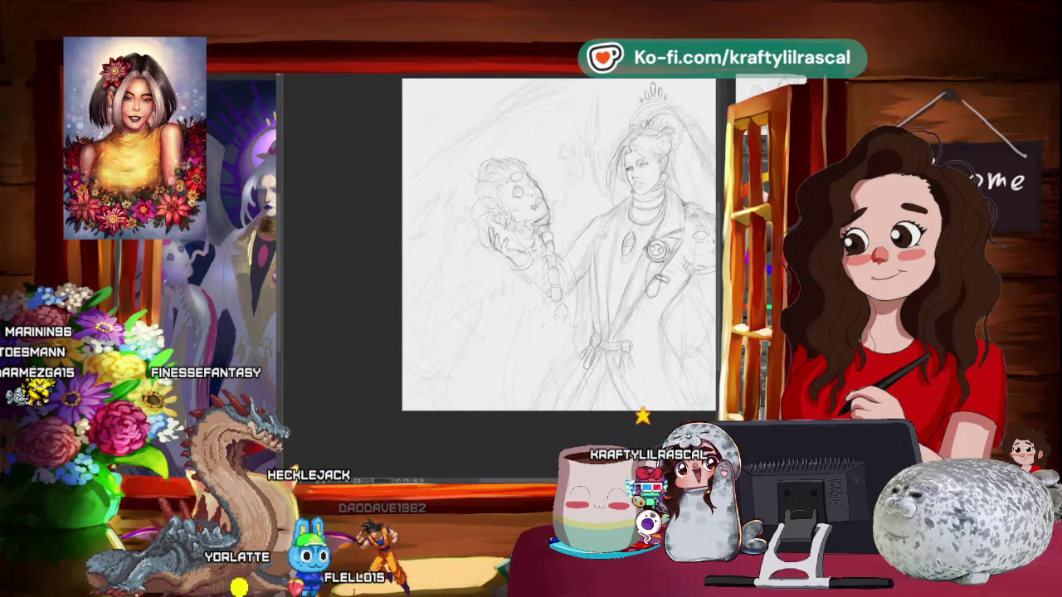
pyautogui.scroll(3, 491, 315)
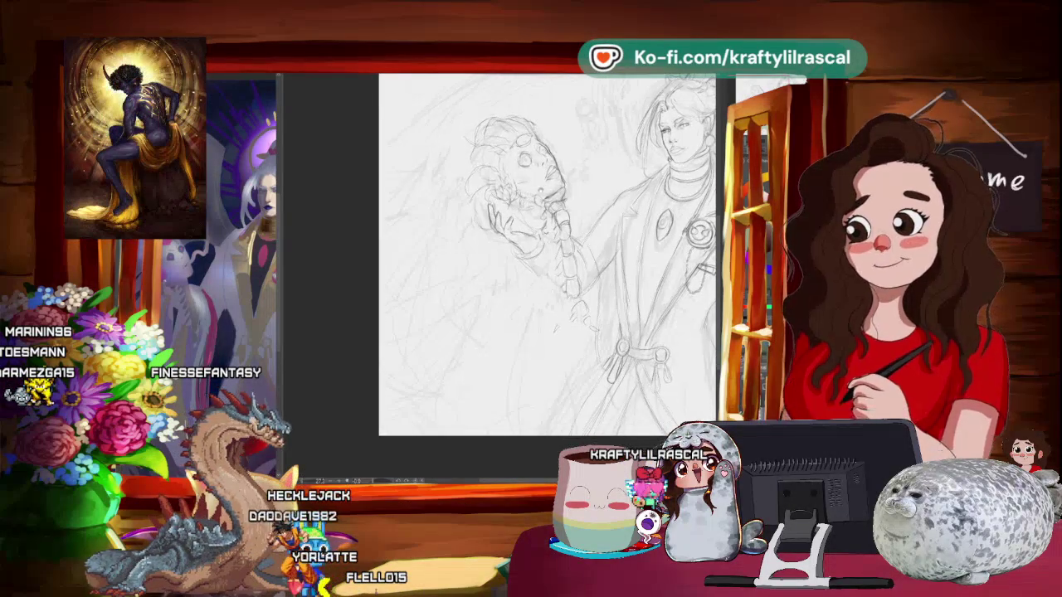
pyautogui.moveTo(588, 163); pyautogui.dragTo(335, 177)
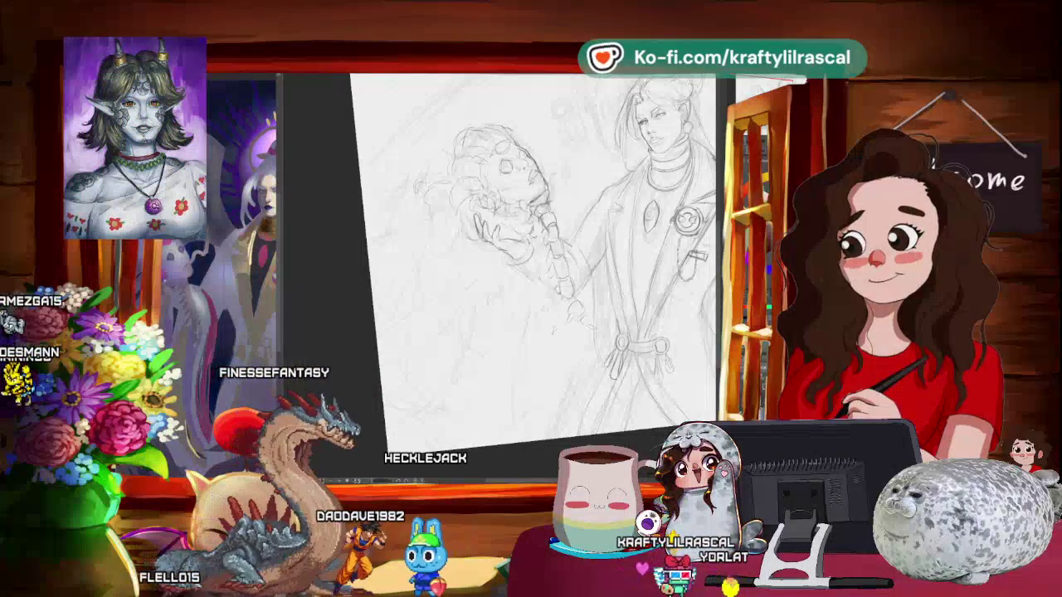
pyautogui.scroll(-2, 531, 274)
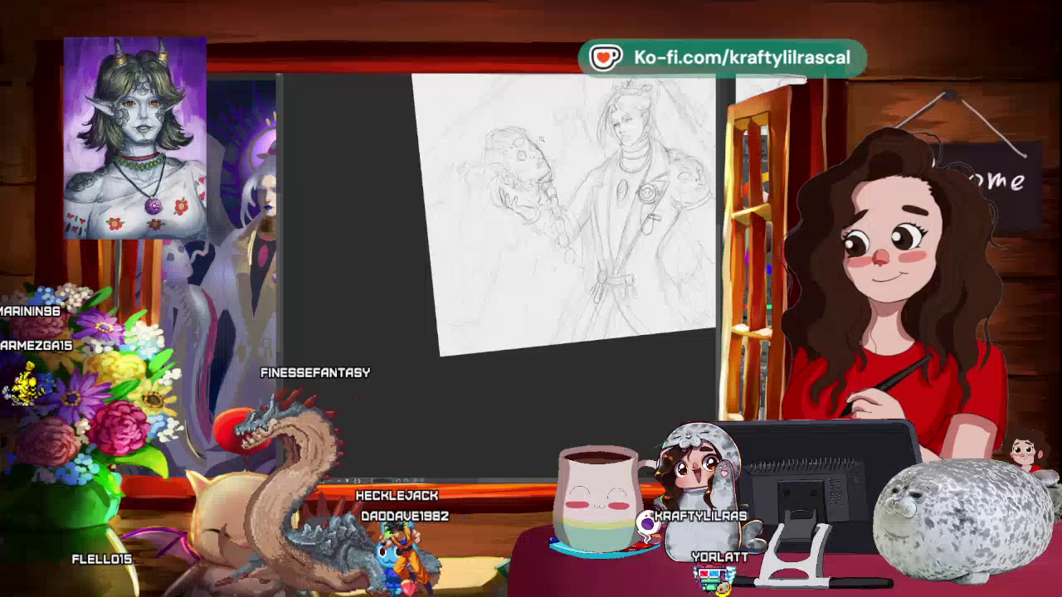
pyautogui.scroll(3, 531, 274)
pyautogui.scroll(-2, 554, 202)
pyautogui.scroll(2, 464, 249)
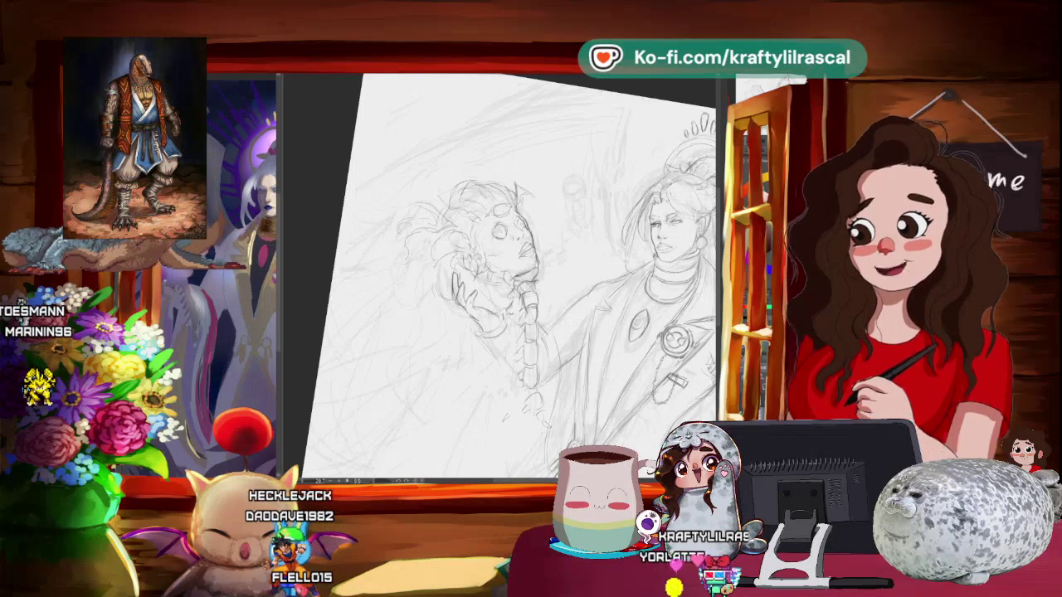
# - Rotate the page slightly to sketch loose curly hair around the held head
pyautogui.scroll(-2, 557, 221)
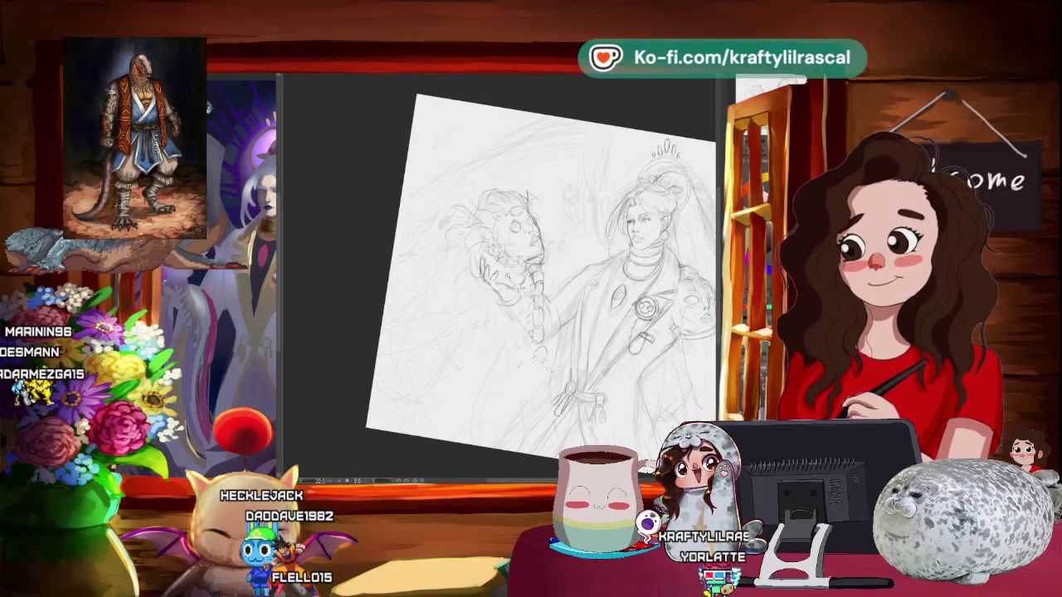
pyautogui.scroll(3, 514, 274)
pyautogui.scroll(2, 515, 273)
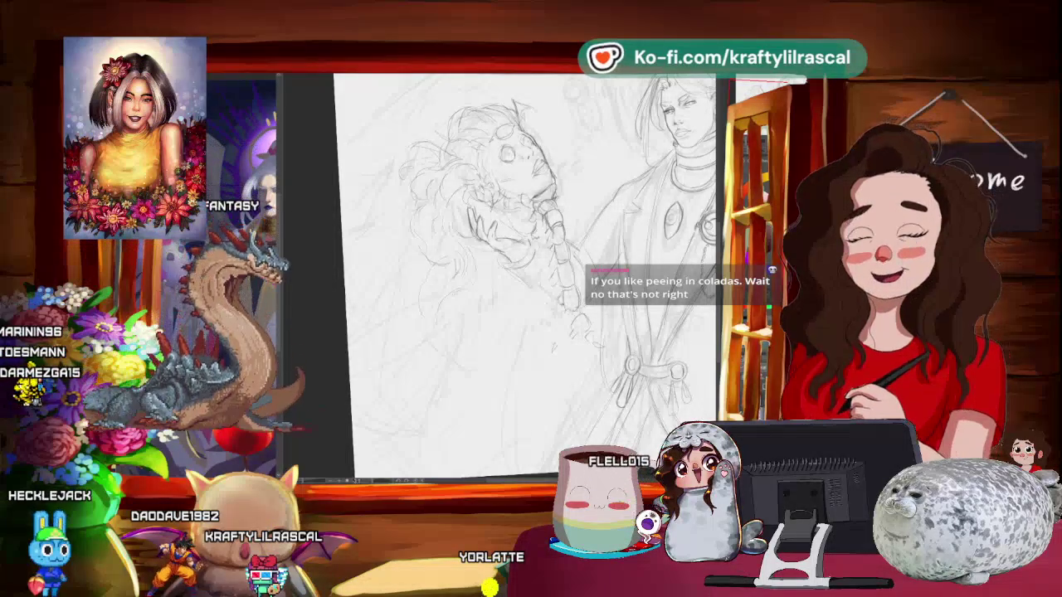
pyautogui.hotkey('ctrl', '[')
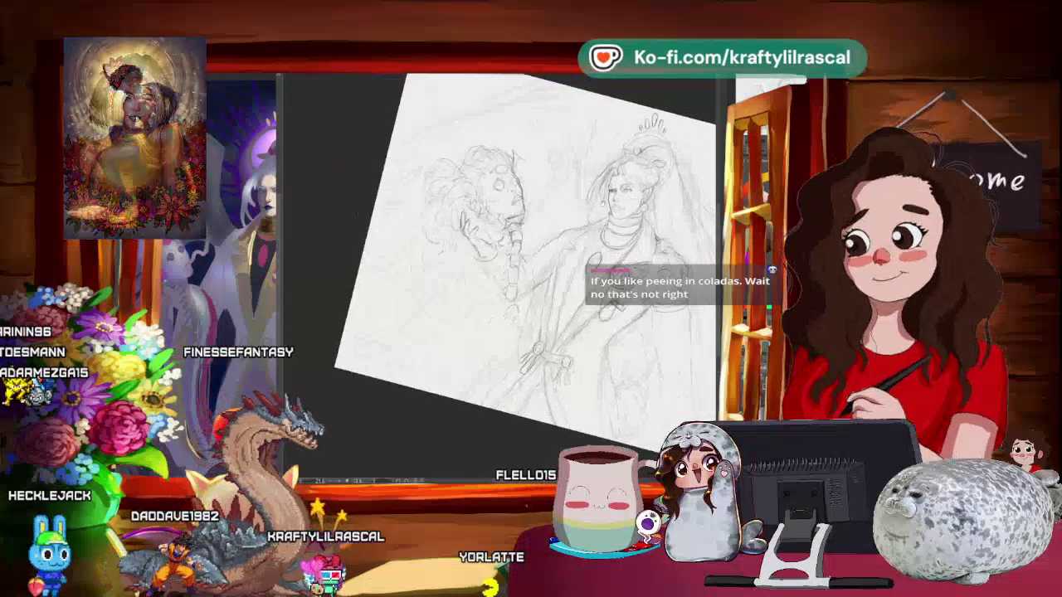
pyautogui.hotkey('ctrl', ']')
pyautogui.hotkey('ctrl', ']')
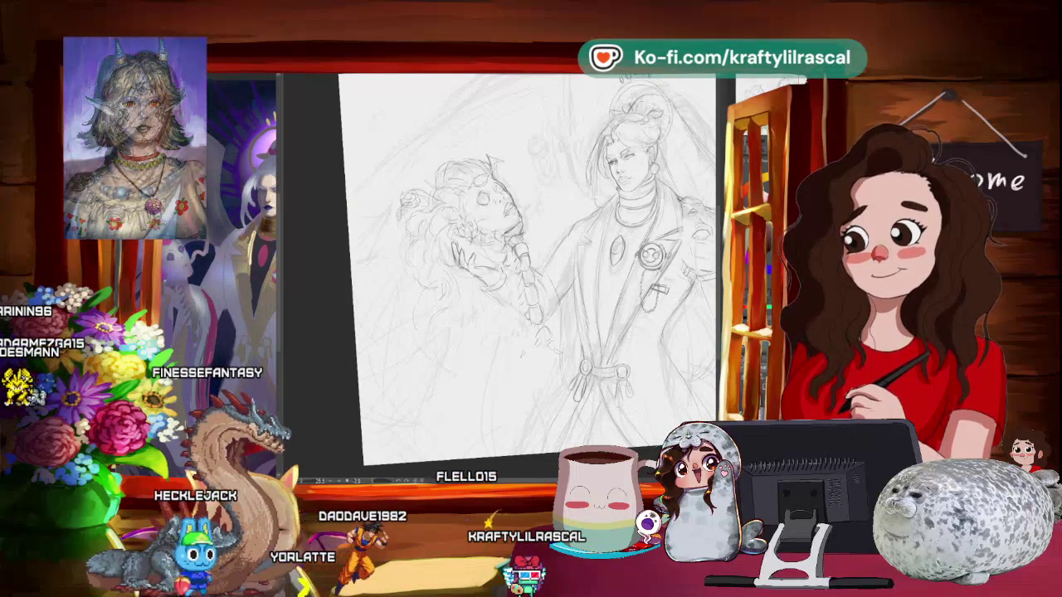
pyautogui.scroll(-2, 531, 265)
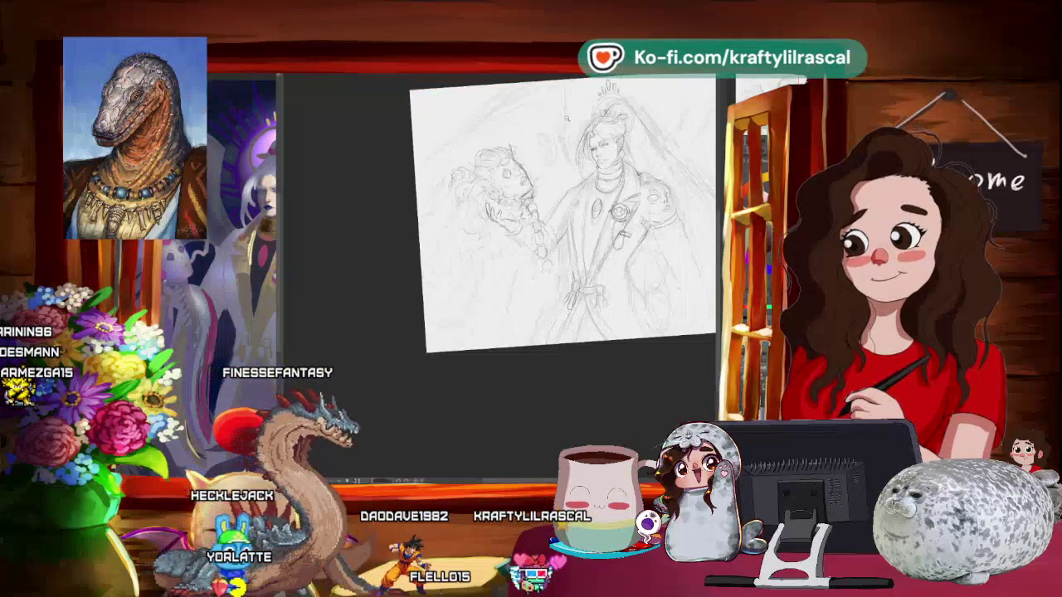
# - Rough in a small extra face beside the robed figure's right shoulder, then straighten and reframe the view
pyautogui.scroll(2, 531, 266)
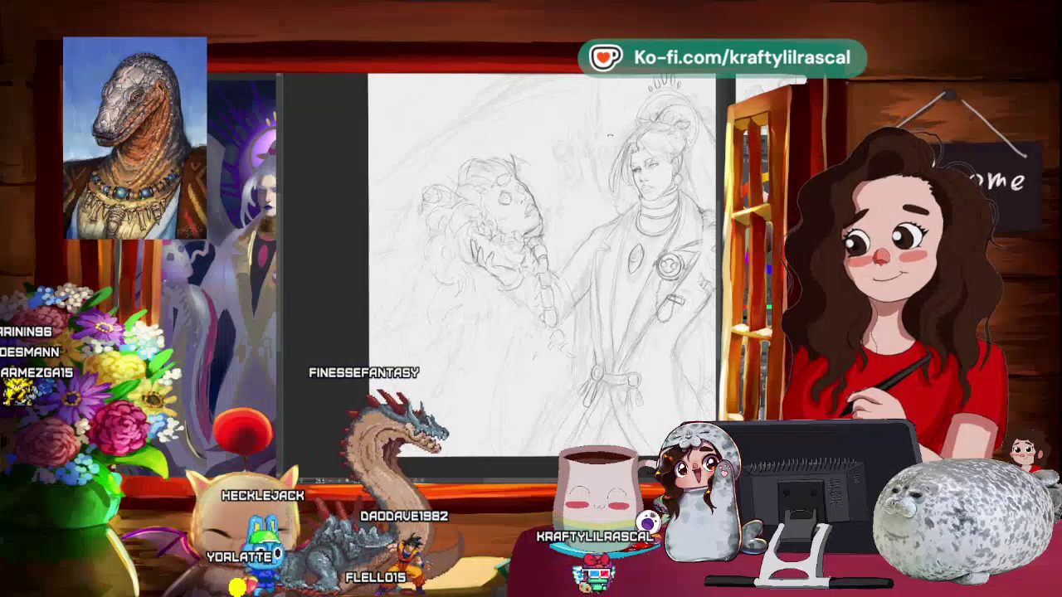
pyautogui.moveTo(498, 249); pyautogui.dragTo(268, 151)
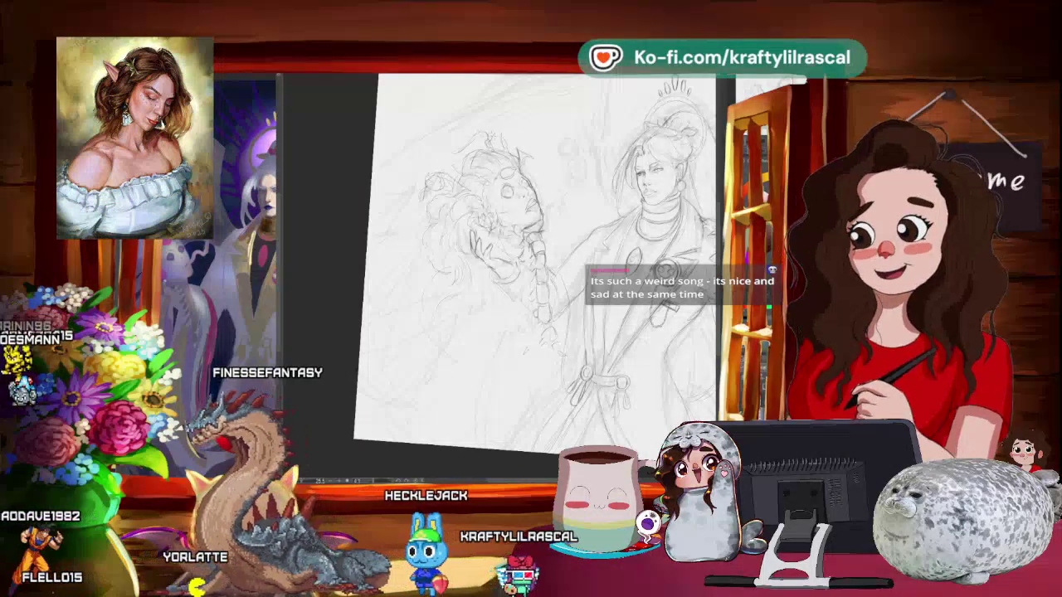
pyautogui.hotkey('ctrl', '-')
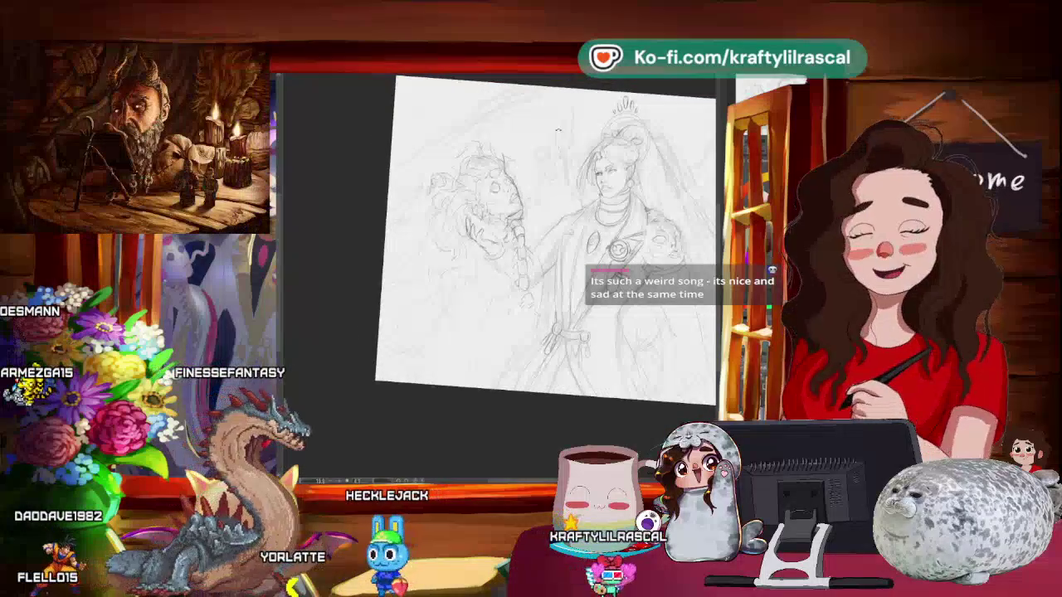
pyautogui.hotkey('ctrl', '0')
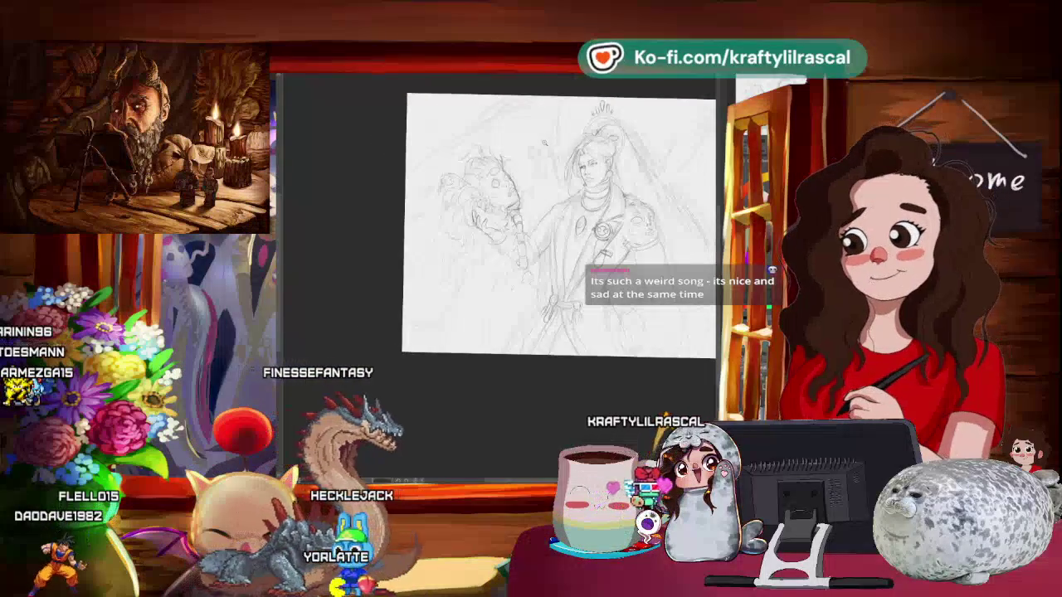
pyautogui.click(529, 178)
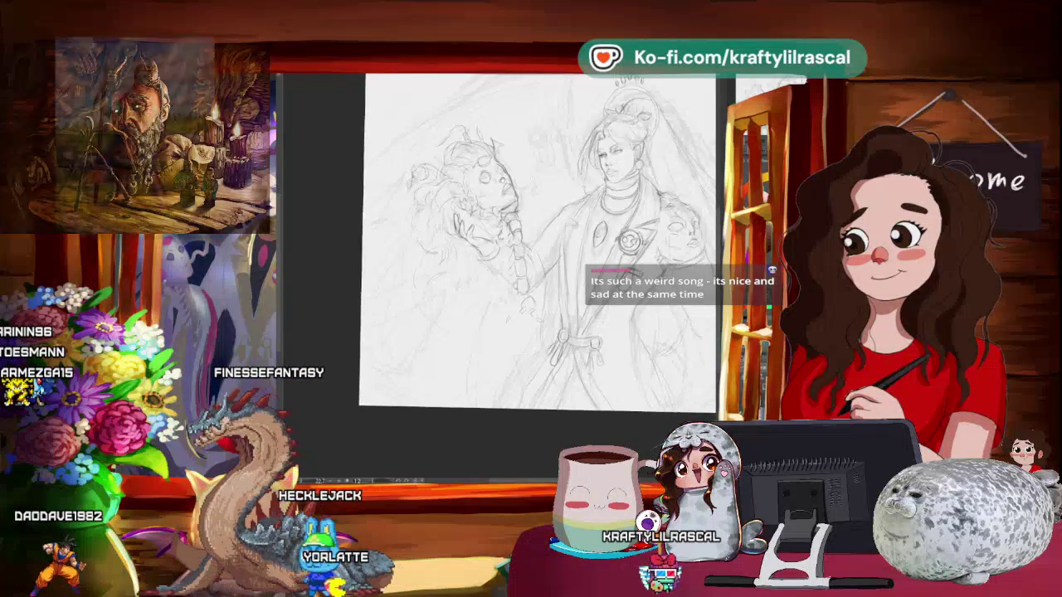
pyautogui.hotkey('ctrl', '-')
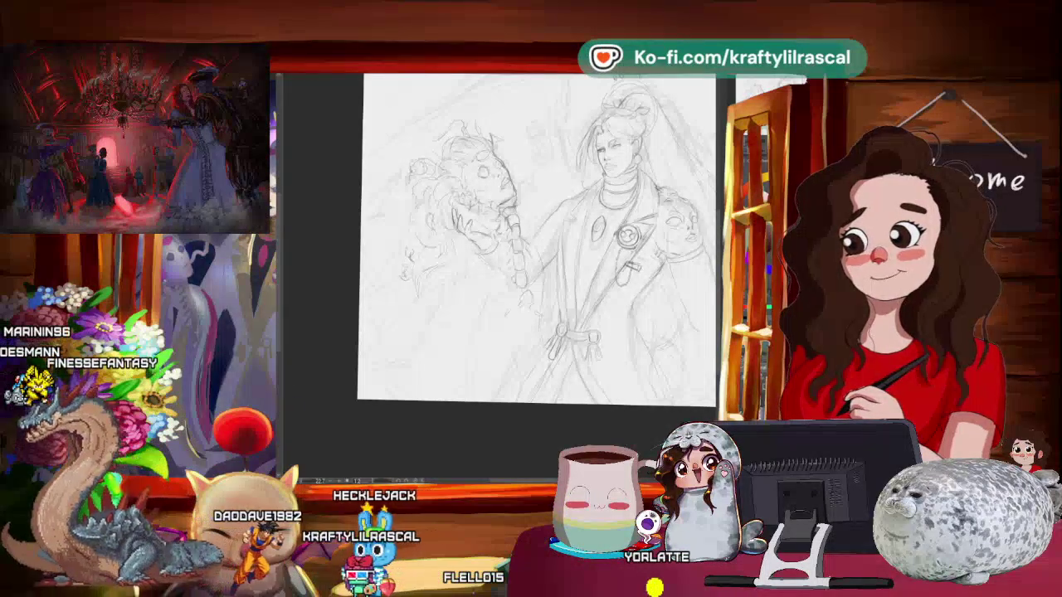
# - Firm up the outlines of the figure, its topknot and the small shoulder face
pyautogui.scroll(-2, 670, 316)
pyautogui.scroll(-1, 669, 316)
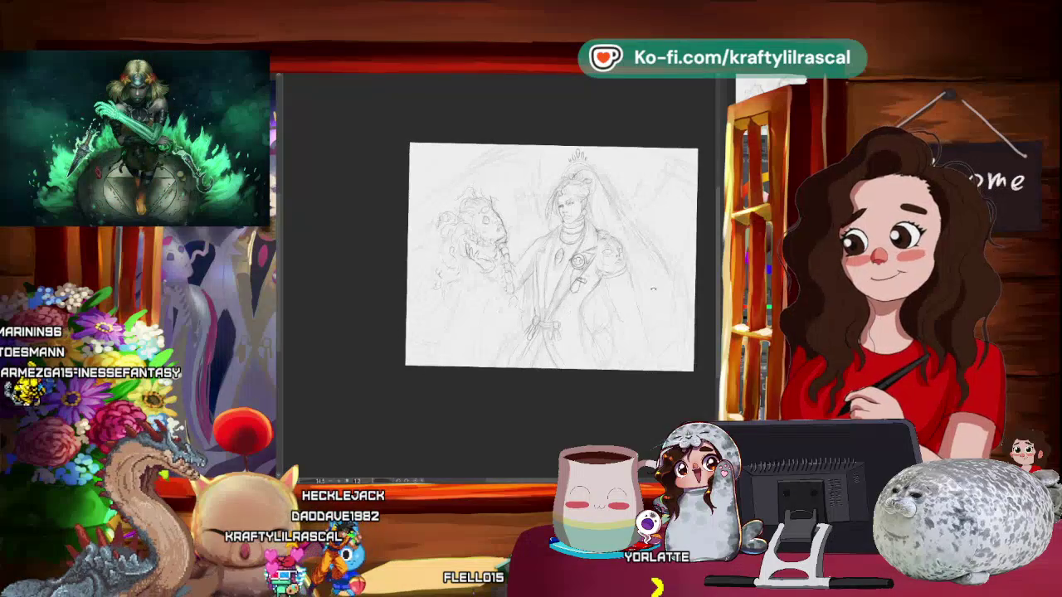
pyautogui.scroll(1, 539, 257)
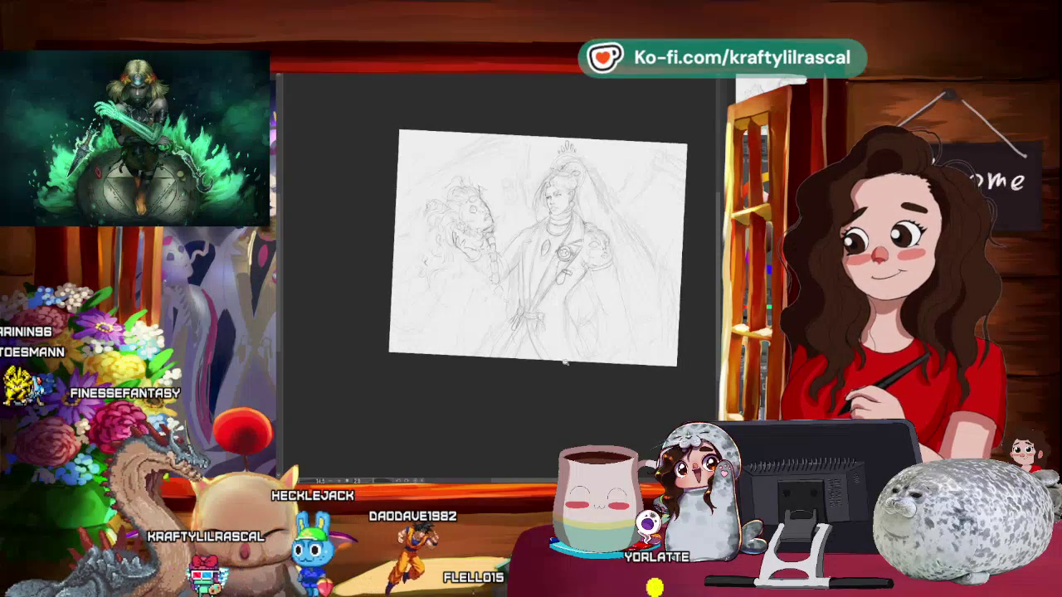
pyautogui.scroll(2, 539, 257)
pyautogui.scroll(1, 539, 257)
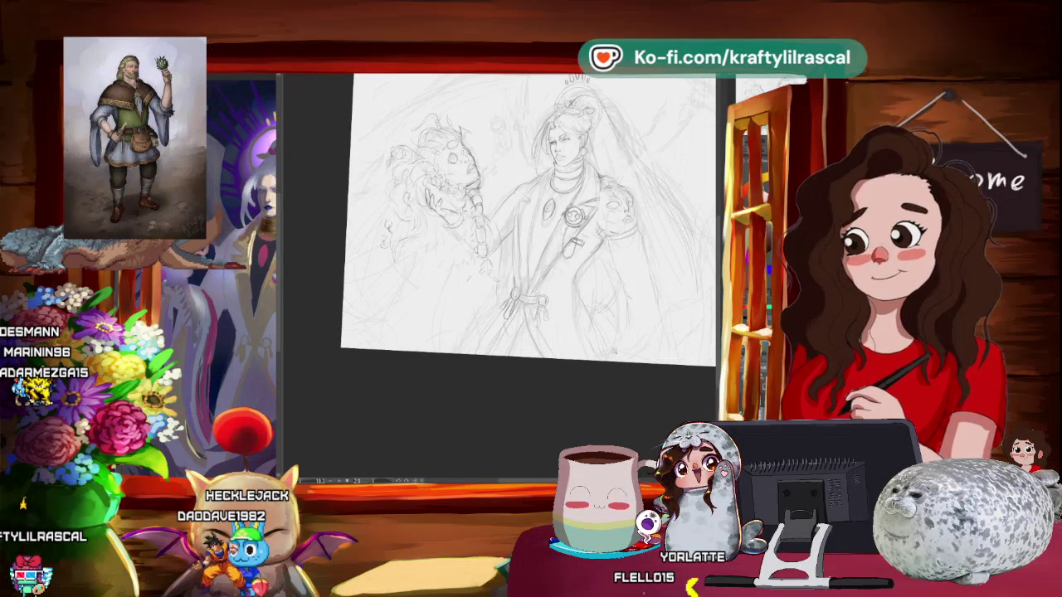
pyautogui.scroll(-3, 625, 340)
pyautogui.scroll(3, 625, 341)
pyautogui.scroll(2, 631, 356)
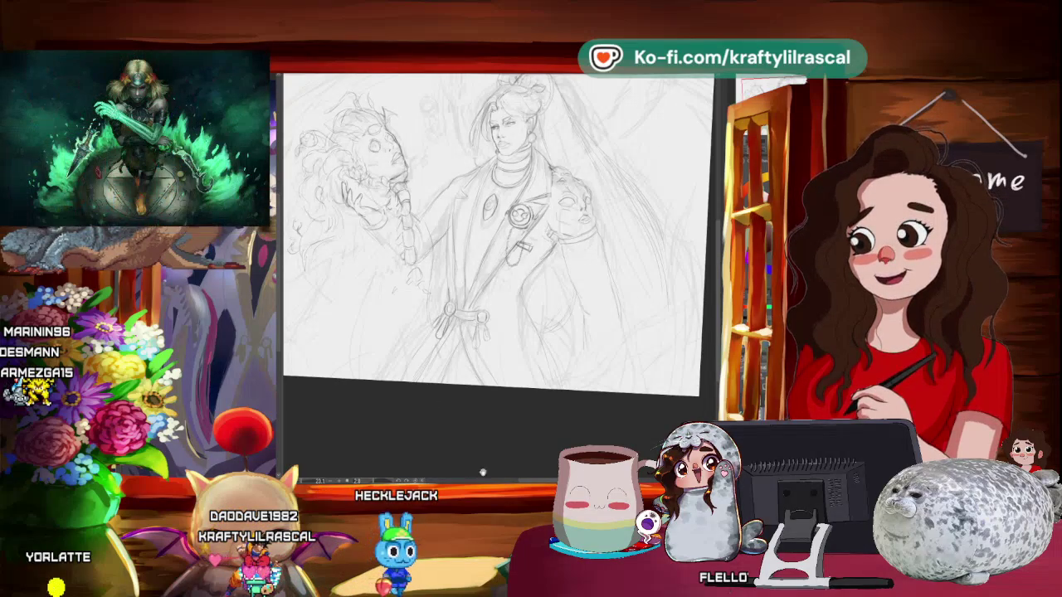
pyautogui.moveTo(520, 437); pyautogui.dragTo(555, 440)
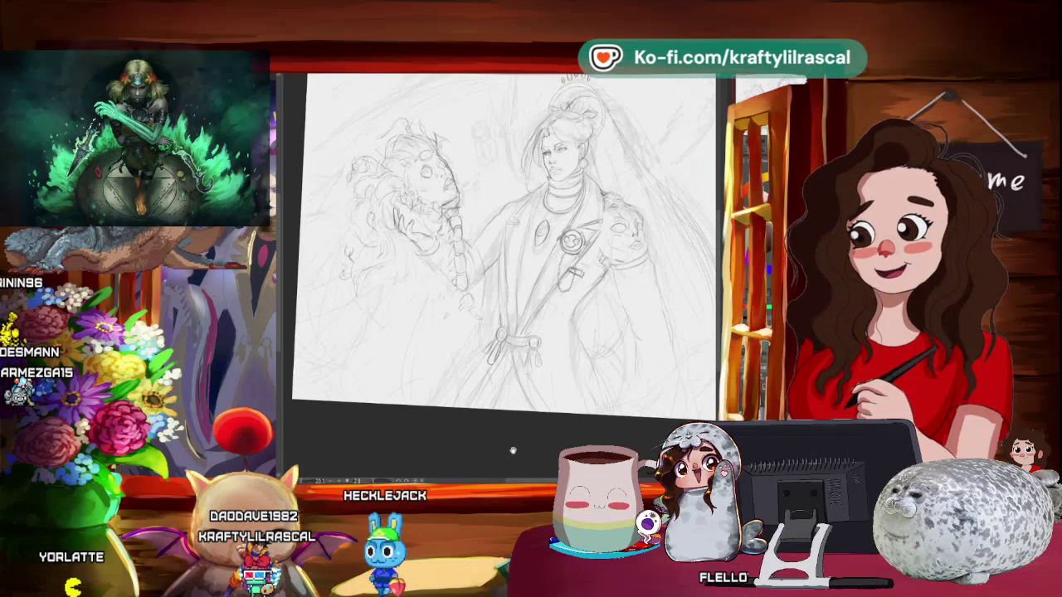
# - Refine the severed head and robe at several canvas angles, then fit the whole page to the window
pyautogui.moveTo(521, 455)
pyautogui.mouseDown()
pyautogui.moveTo(500, 459)
pyautogui.moveTo(504, 432)
pyautogui.mouseUp()
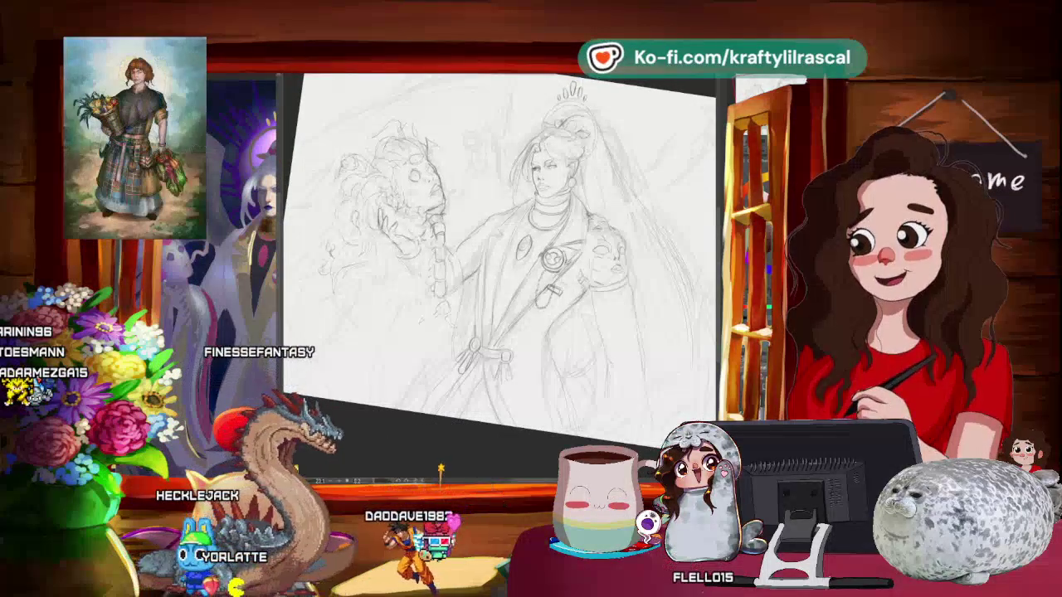
pyautogui.moveTo(498, 248)
pyautogui.mouseDown()
pyautogui.moveTo(489, 241)
pyautogui.moveTo(515, 265)
pyautogui.mouseUp()
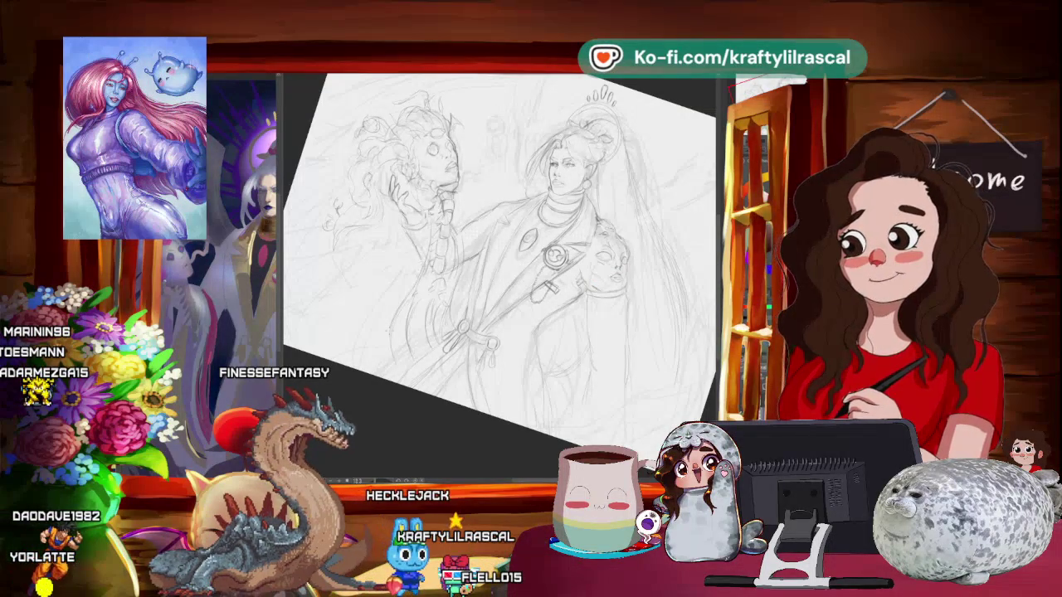
pyautogui.hotkey('ctrl', '0')
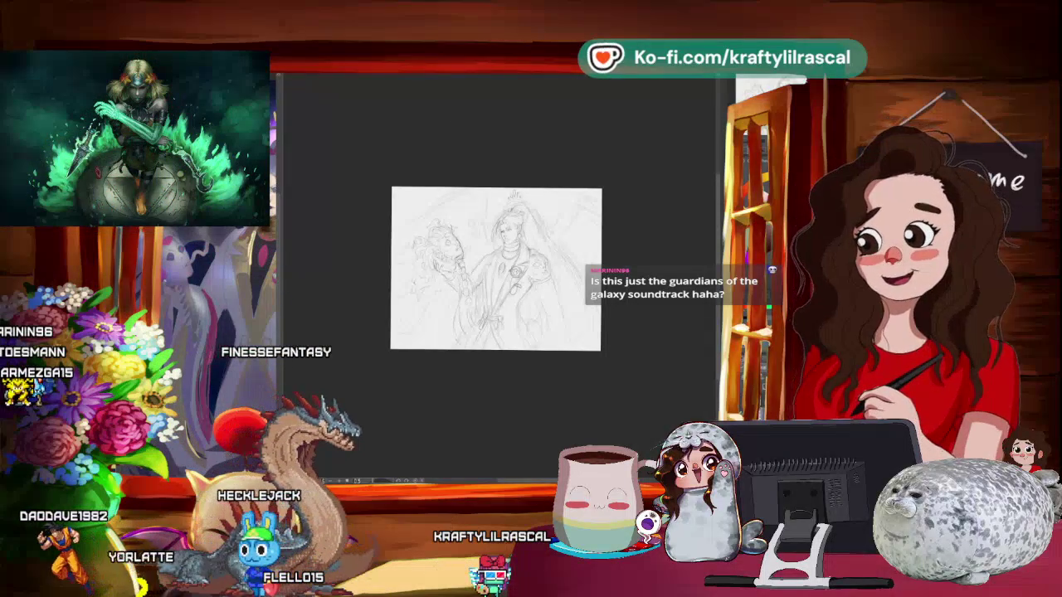
pyautogui.hotkey('alt', 'Tab')
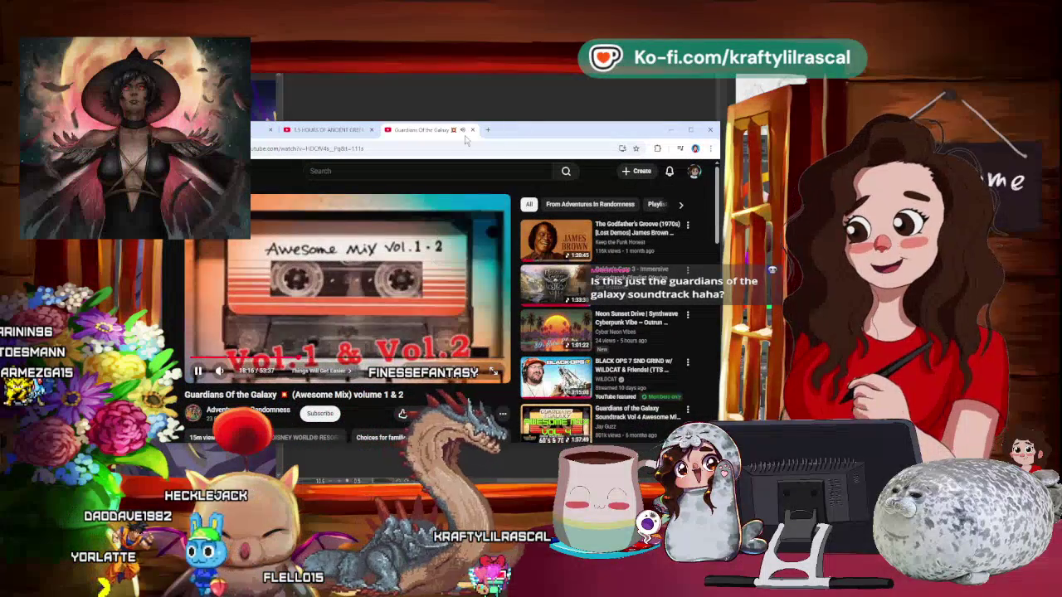
pyautogui.hotkey('alt', 'Tab')
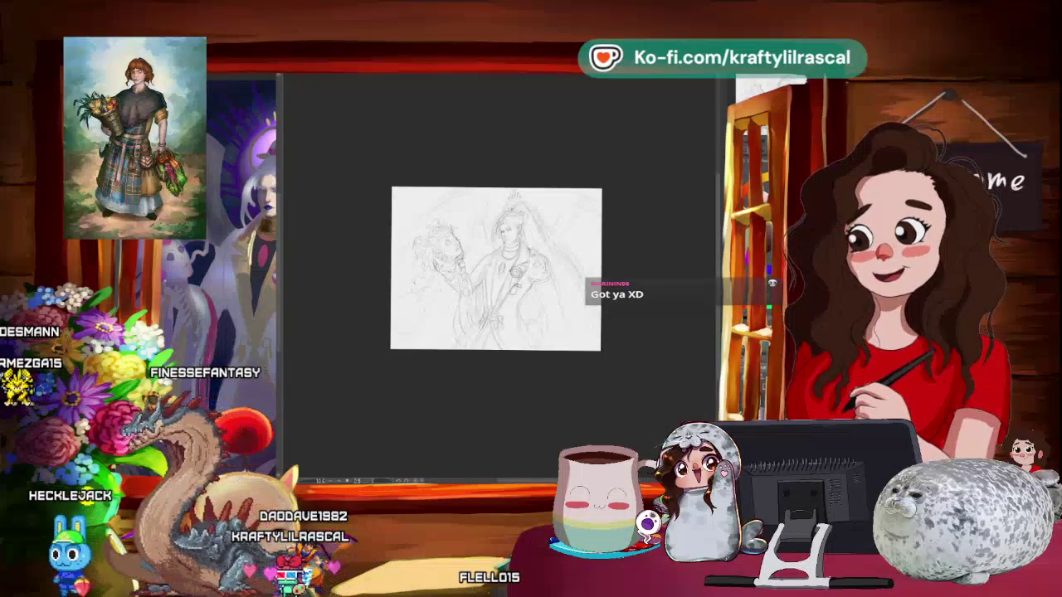
pyautogui.scroll(2, 488, 181)
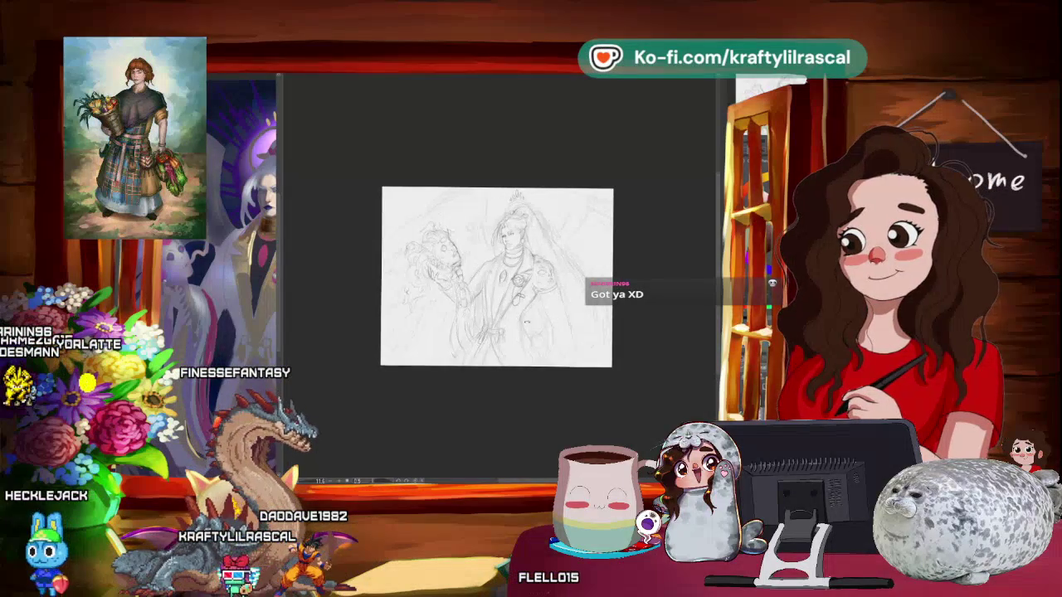
pyautogui.scroll(4, 489, 181)
pyautogui.moveTo(522, 299)
pyautogui.mouseDown()
pyautogui.moveTo(484, 251)
pyautogui.moveTo(468, 252)
pyautogui.mouseUp()
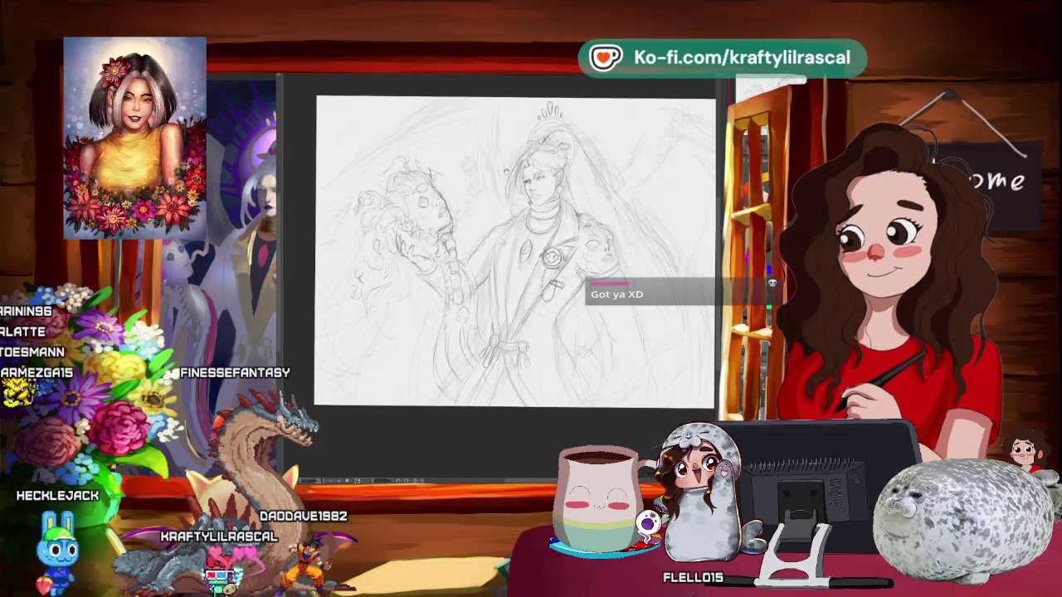
pyautogui.moveTo(469, 252); pyautogui.dragTo(492, 261)
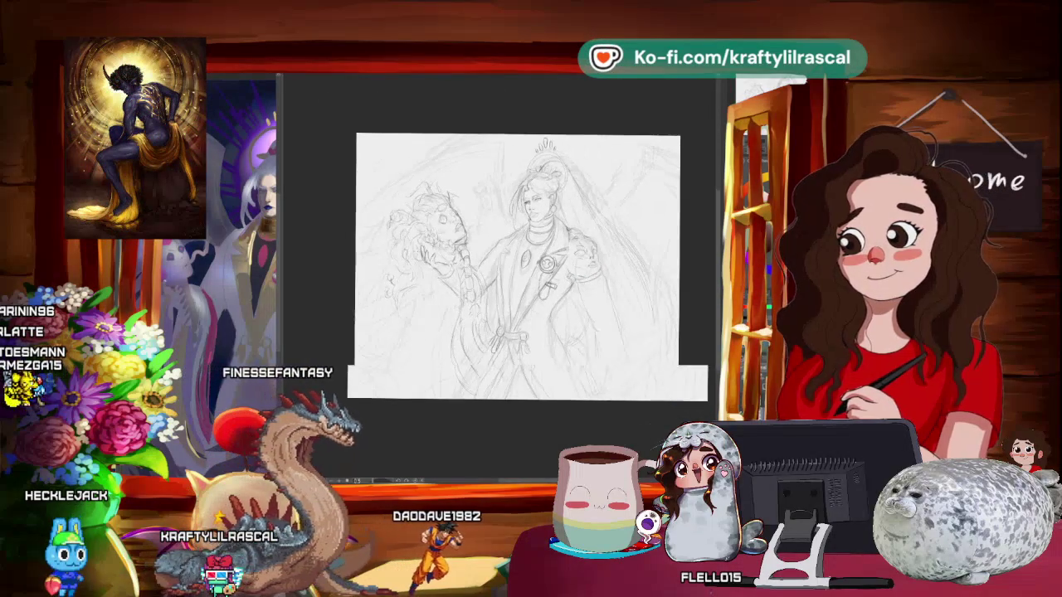
pyautogui.scroll(1, 529, 249)
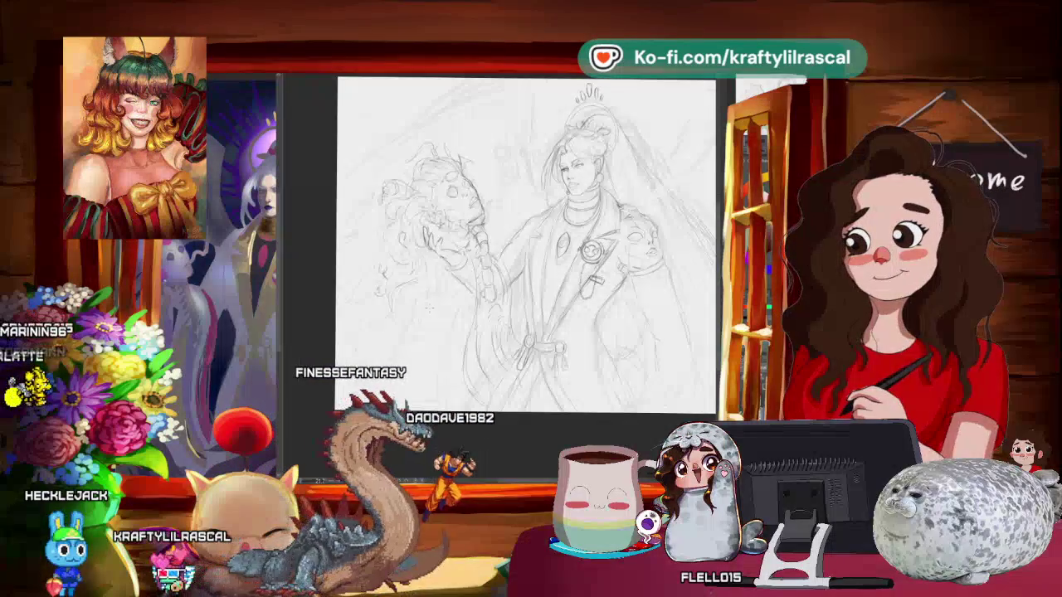
pyautogui.moveTo(531, 249); pyautogui.dragTo(521, 258)
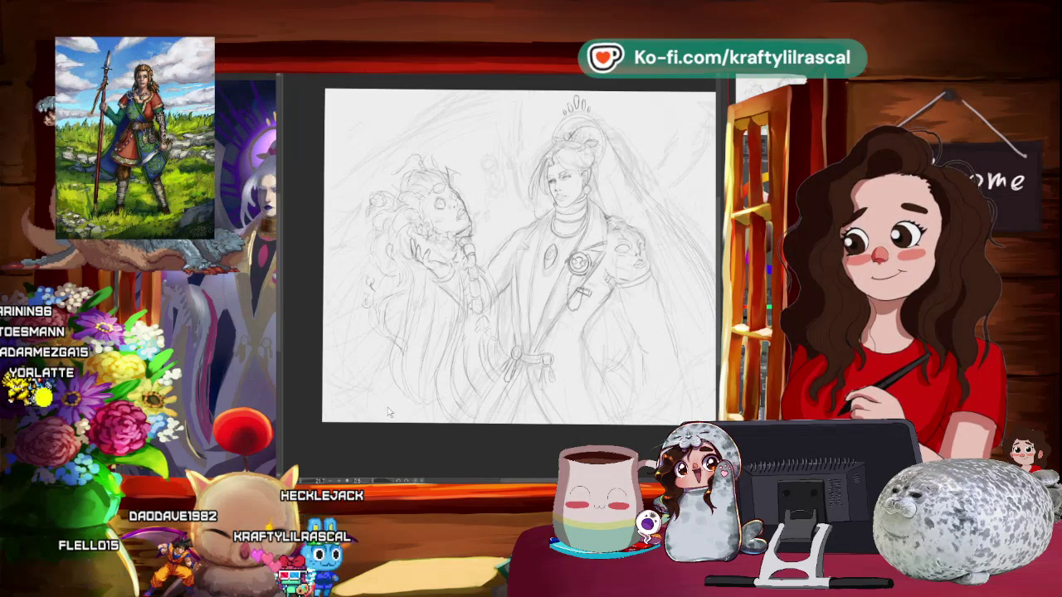
pyautogui.scroll(-2, 503, 445)
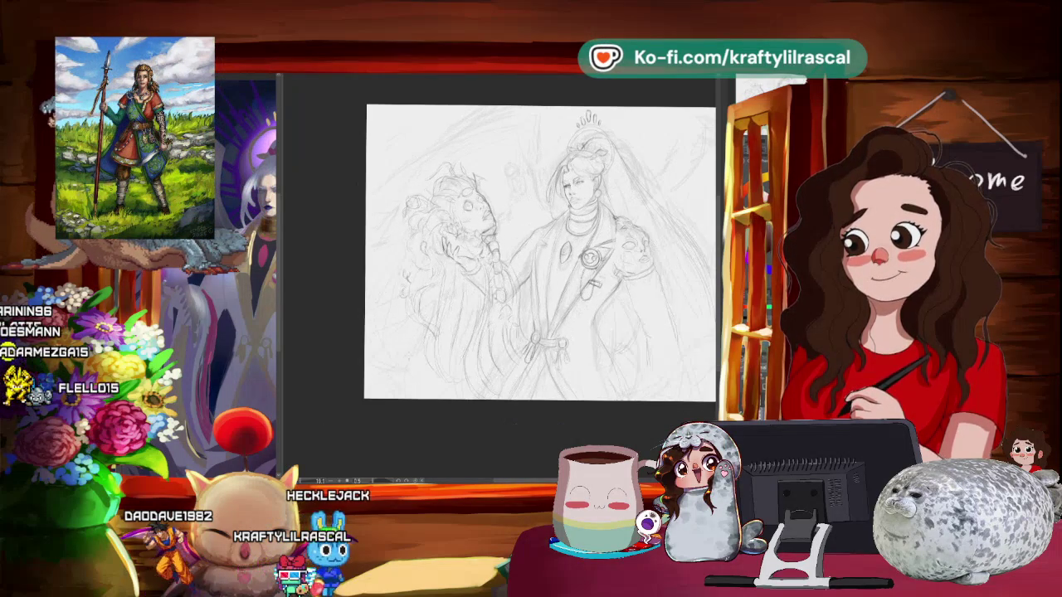
pyautogui.scroll(1, 523, 249)
pyautogui.scroll(2, 523, 249)
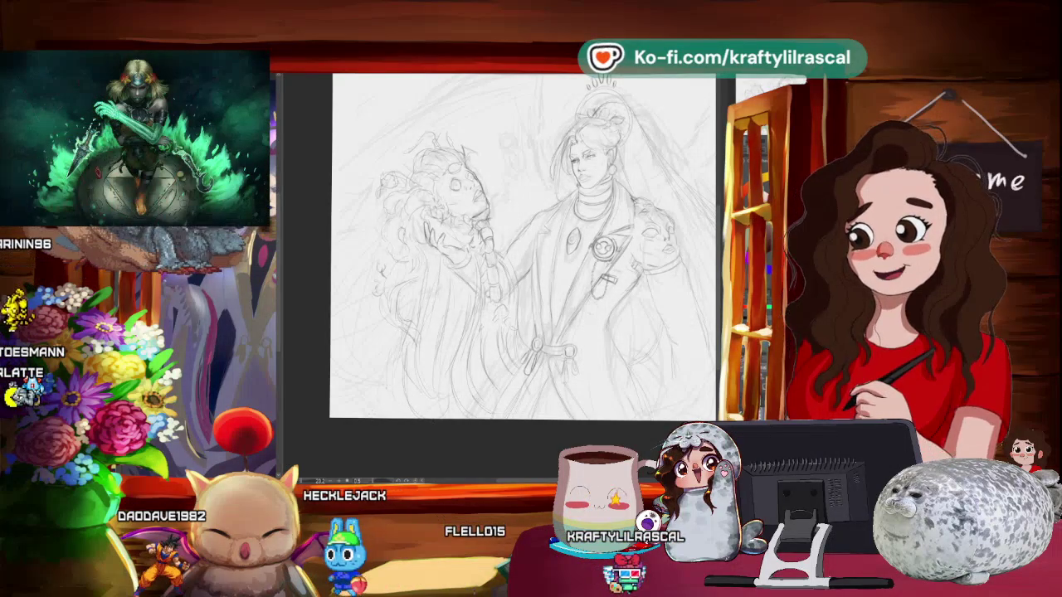
pyautogui.scroll(-3, 502, 249)
pyautogui.scroll(3, 616, 314)
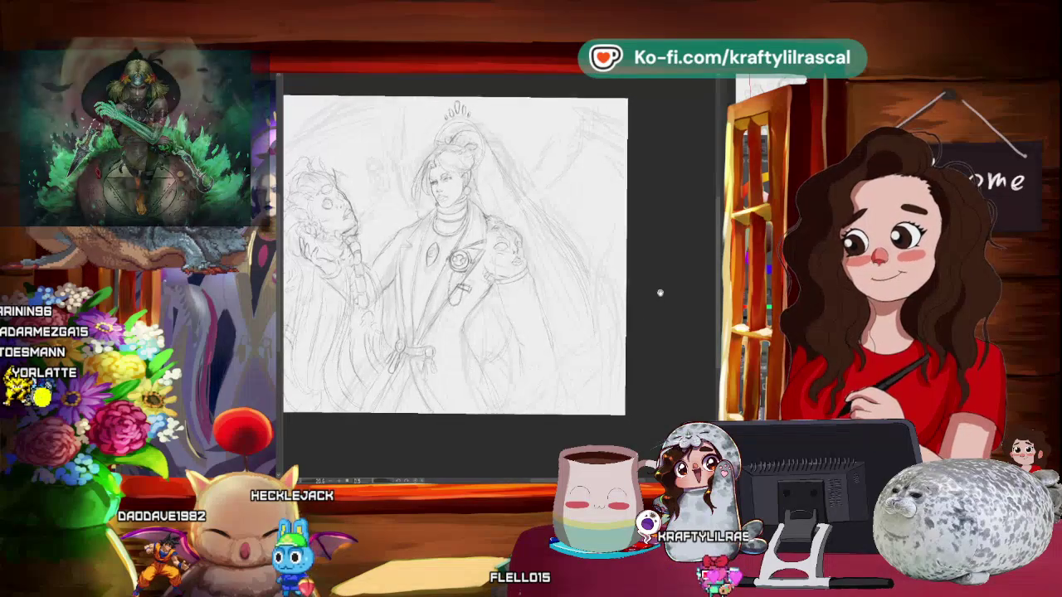
pyautogui.scroll(1, 514, 254)
# - Zoom in and tilt the page counter-clockwise for drawing
pyautogui.scroll(1, 515, 255)
pyautogui.scroll(2, 515, 255)
pyautogui.scroll(1, 514, 254)
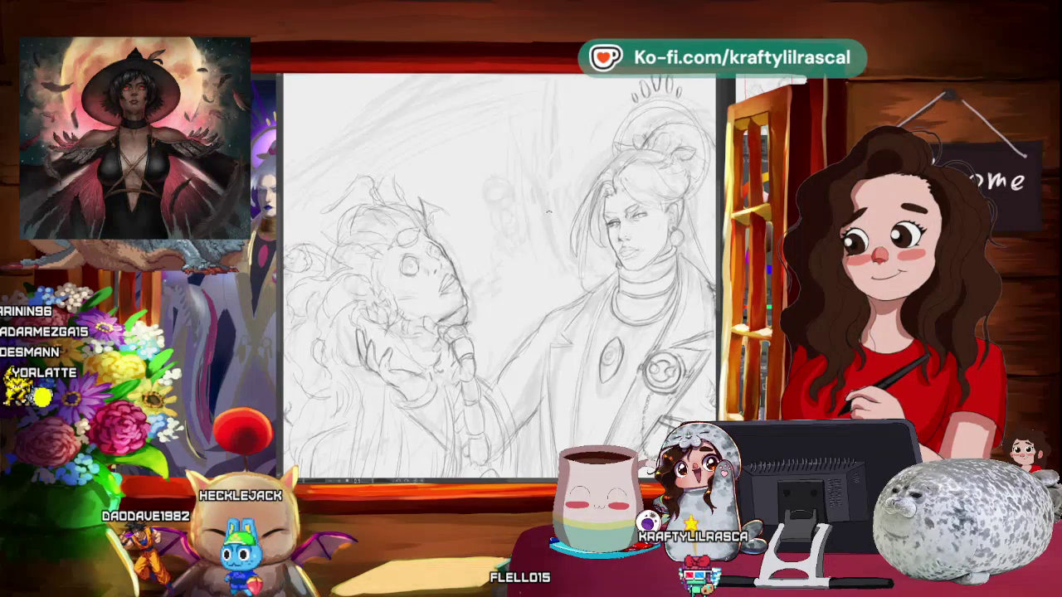
pyautogui.moveTo(515, 254); pyautogui.dragTo(375, 116)
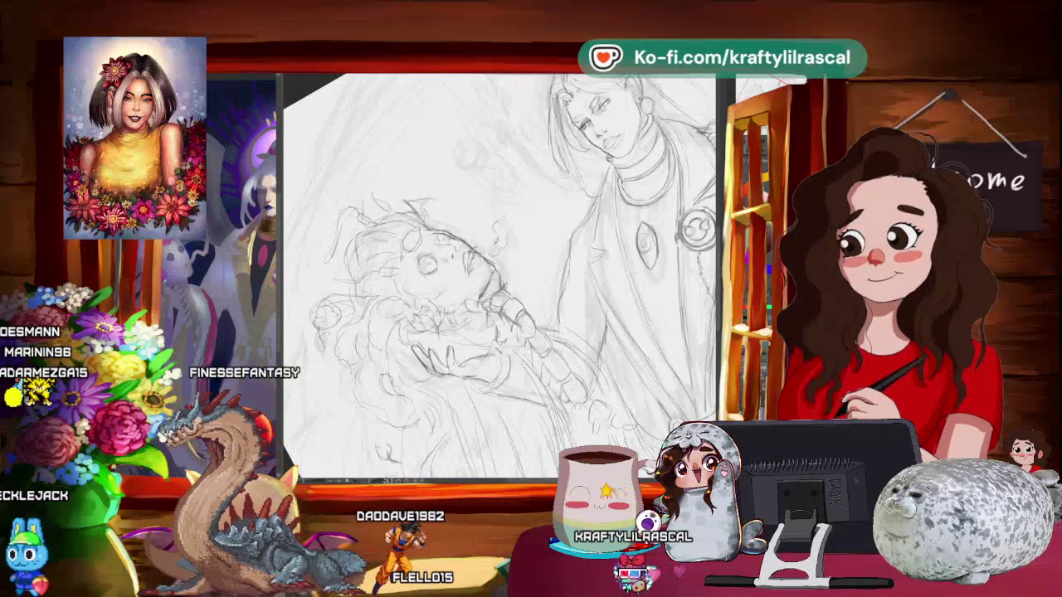
pyautogui.scroll(-3, 498, 278)
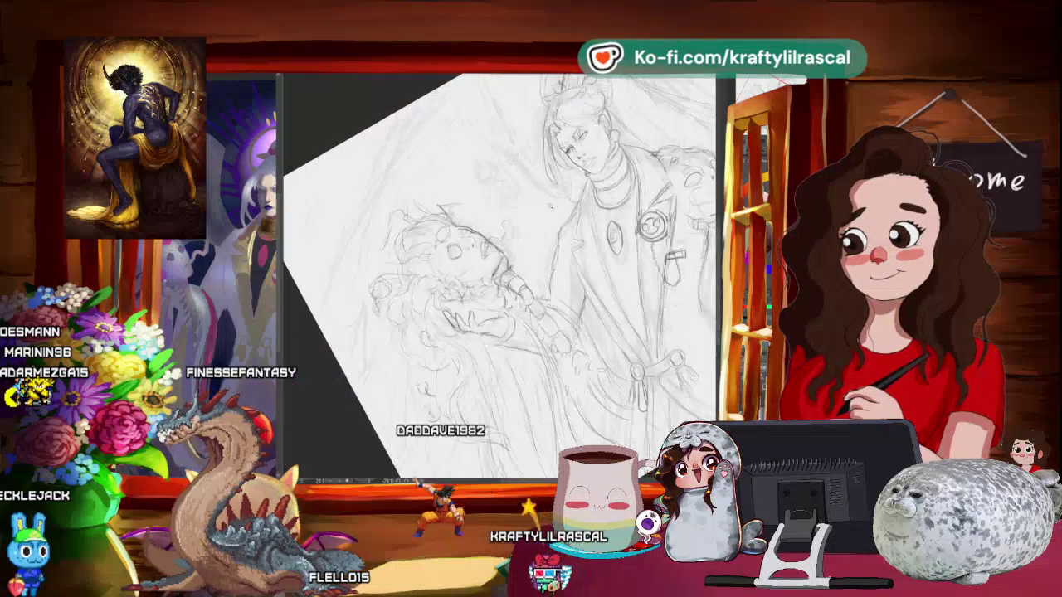
# - Straighten the page and zoom in close on the severed head, smoke wisp and figure's face
pyautogui.hotkey('ctrl', '0')
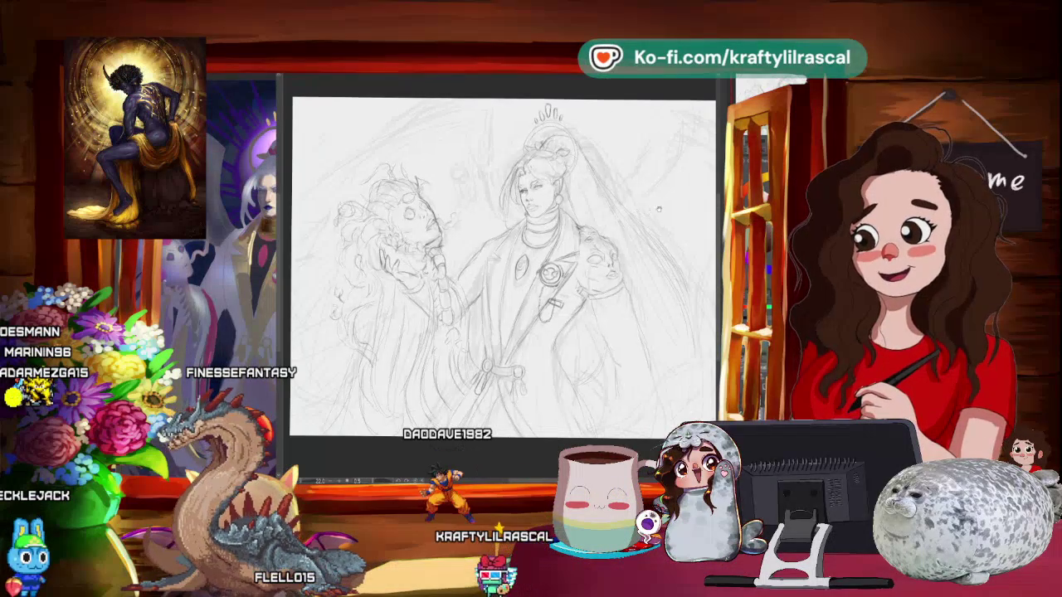
pyautogui.scroll(3, 500, 274)
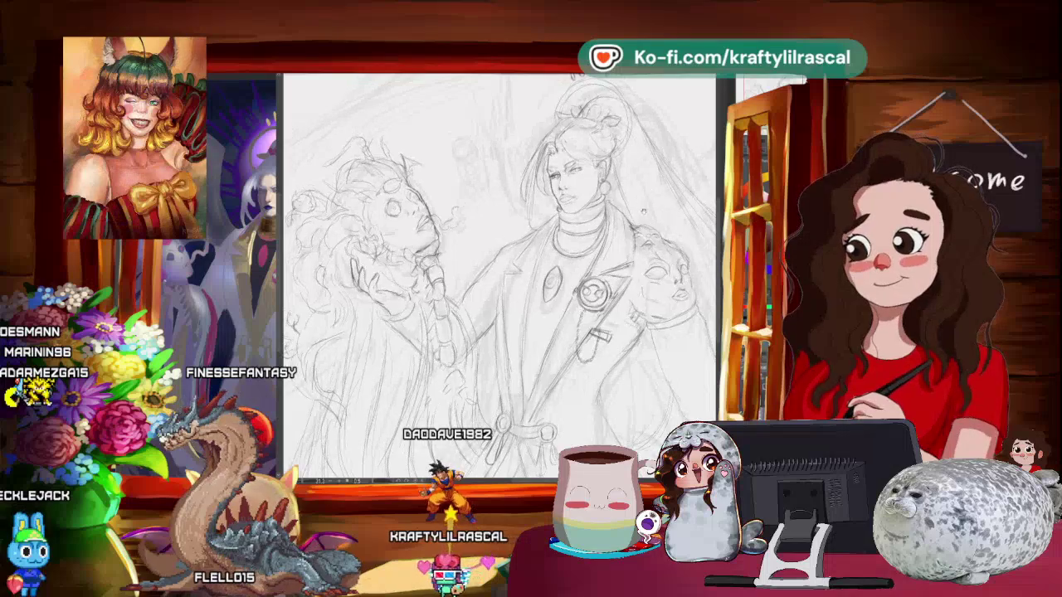
pyautogui.scroll(1, 555, 240)
pyautogui.scroll(1, 543, 247)
pyautogui.scroll(1, 531, 256)
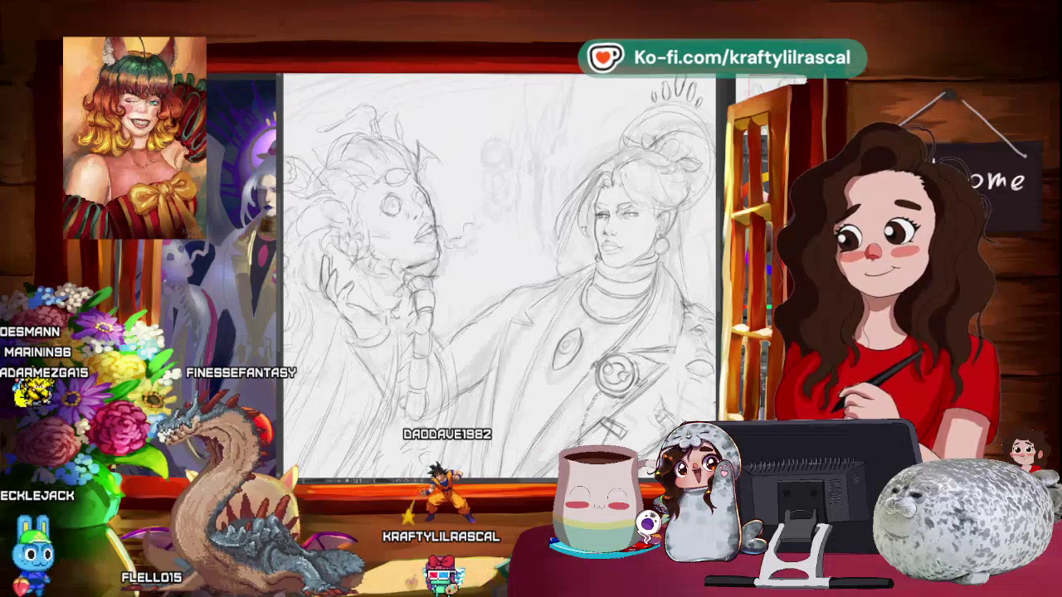
pyautogui.scroll(1, 519, 262)
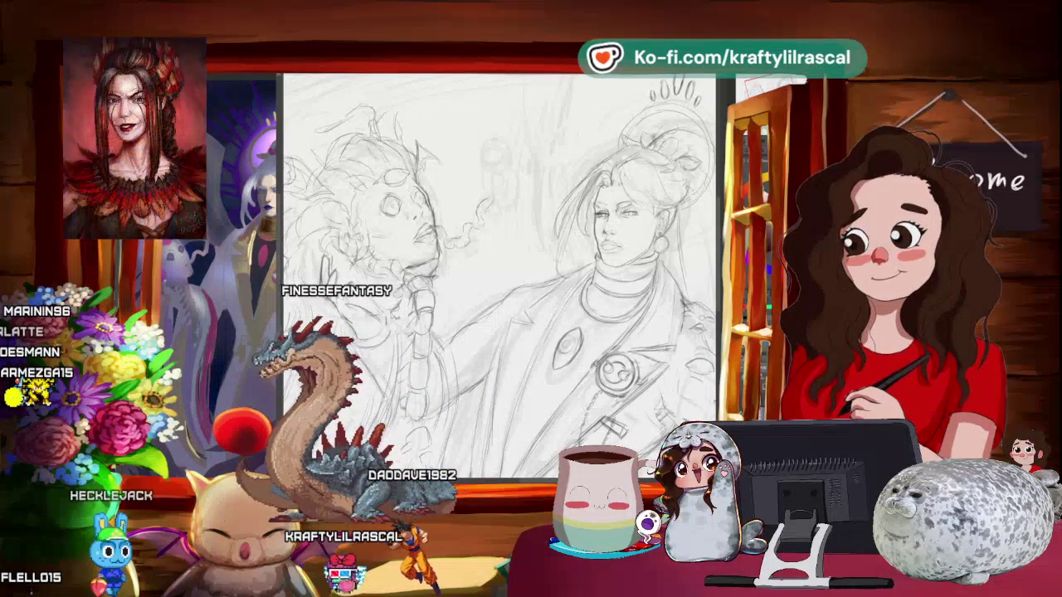
# - Add extra curls to the smoke wisp from the head's mouth, then zoom out to the tilted page
pyautogui.moveTo(498, 273)
pyautogui.mouseDown()
pyautogui.moveTo(531, 282)
pyautogui.moveTo(465, 265)
pyautogui.moveTo(515, 249)
pyautogui.mouseUp()
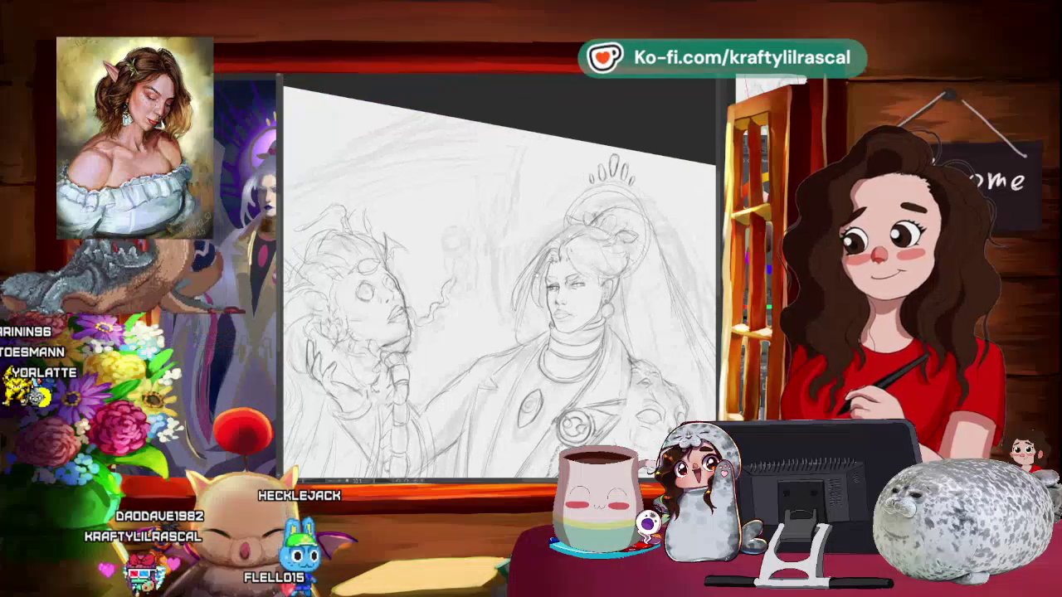
pyautogui.scroll(2, 498, 248)
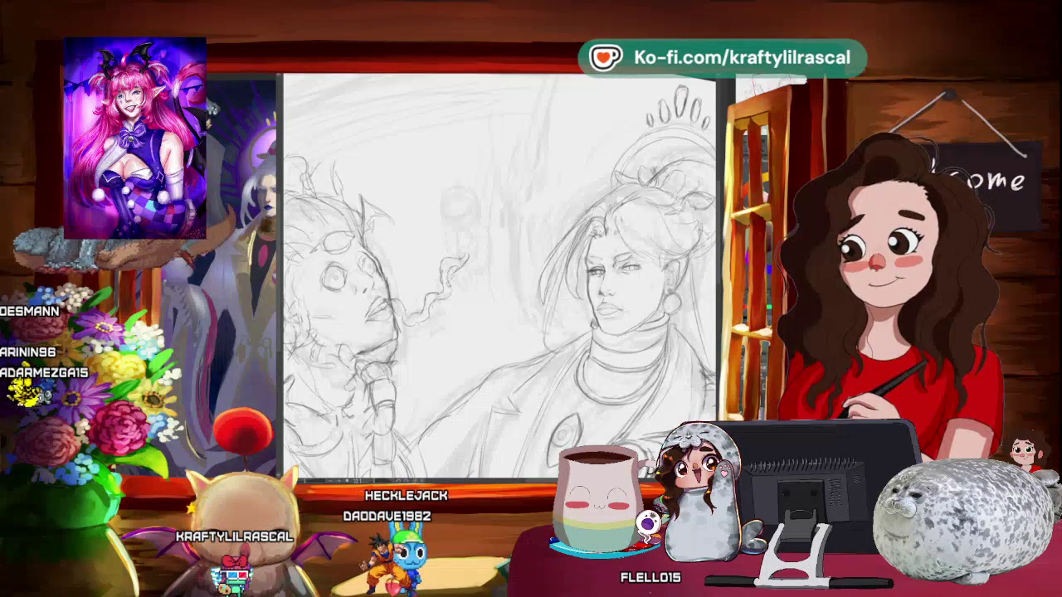
pyautogui.hotkey('ctrl', '0')
pyautogui.hotkey('ctrl', '-')
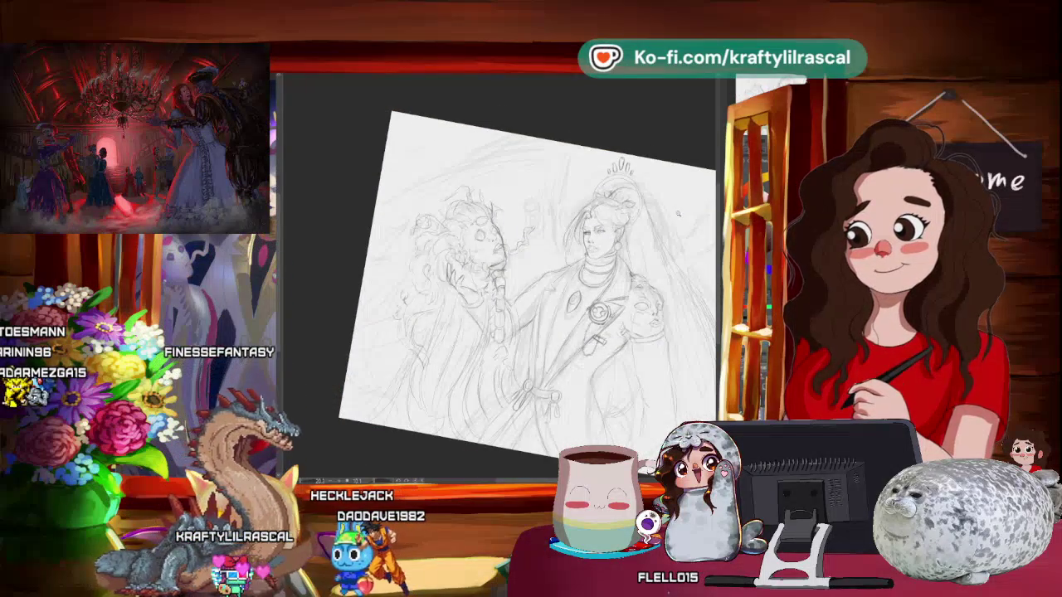
# - Zoom back in on the severed head to continue sketching the smoke wisp
pyautogui.scroll(3, 528, 282)
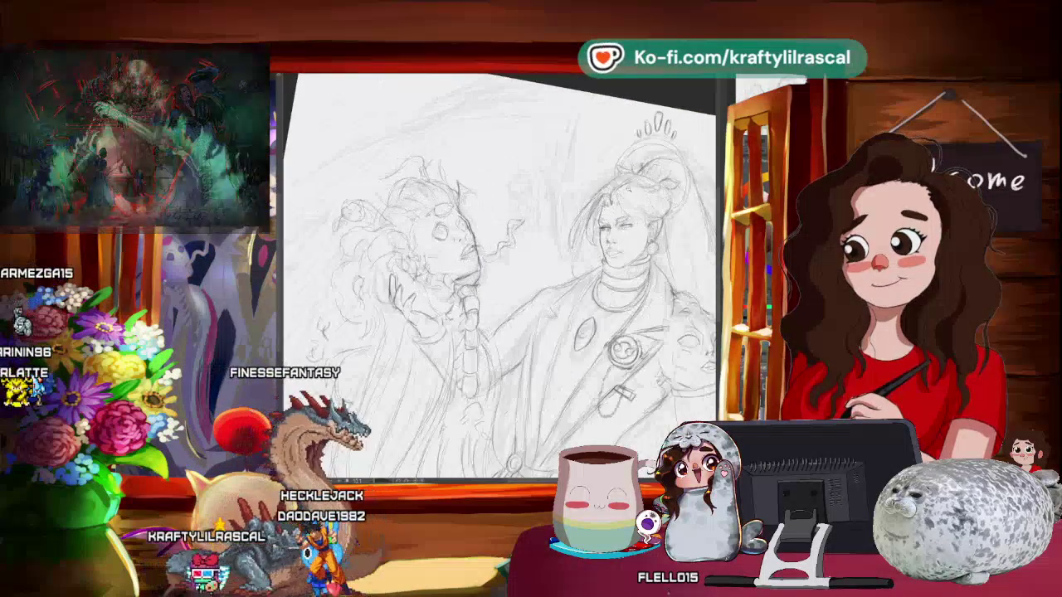
pyautogui.scroll(3, 557, 251)
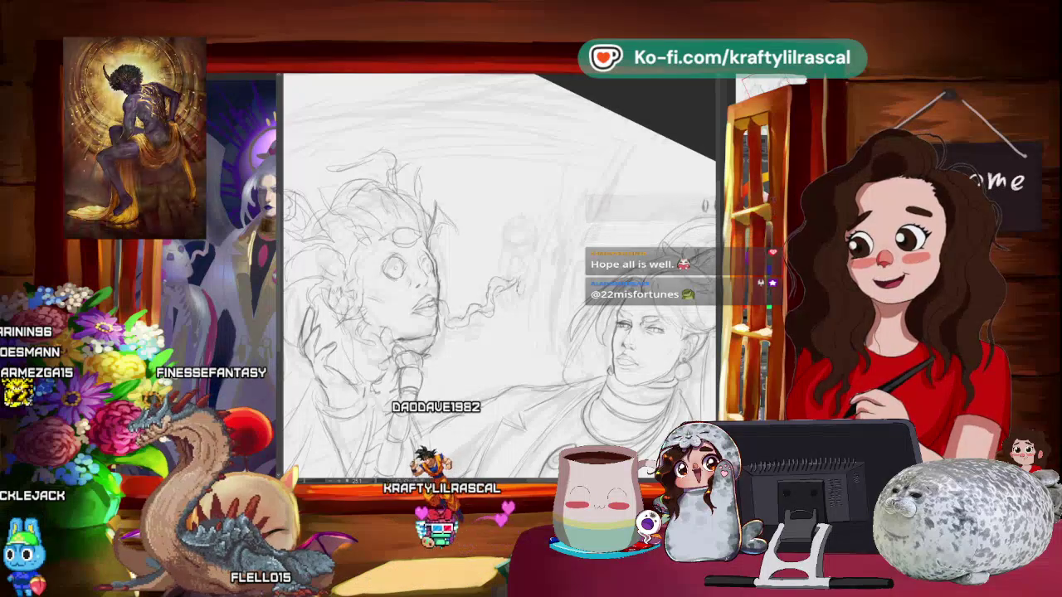
# - Rotate the page to a new angle and lasso-select the small spirit at the wisp's tip
pyautogui.scroll(-2, 531, 311)
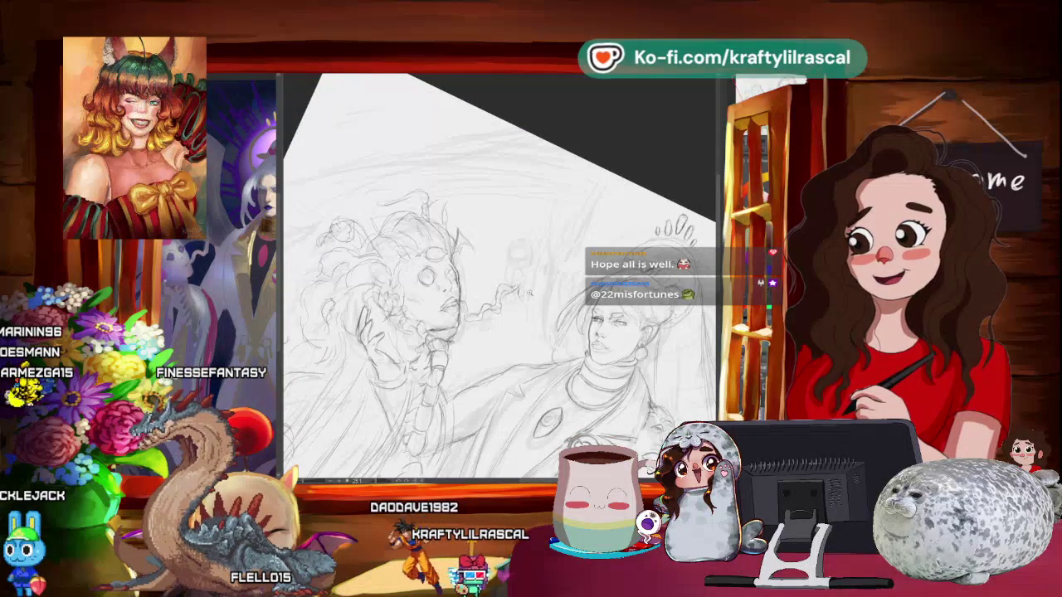
pyautogui.scroll(2, 498, 282)
pyautogui.scroll(-1, 498, 282)
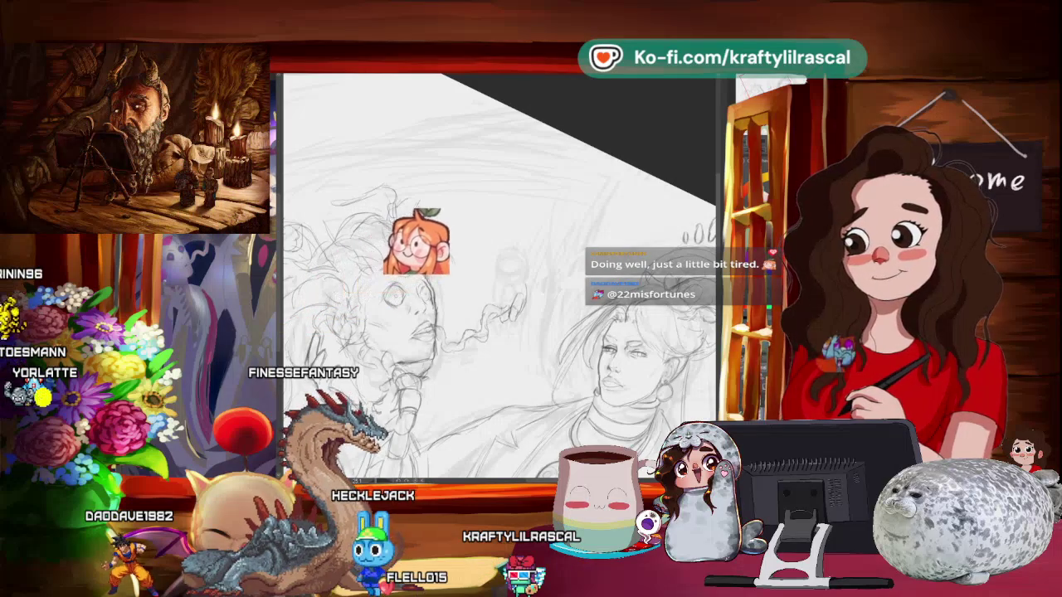
pyautogui.moveTo(498, 274); pyautogui.dragTo(531, 249)
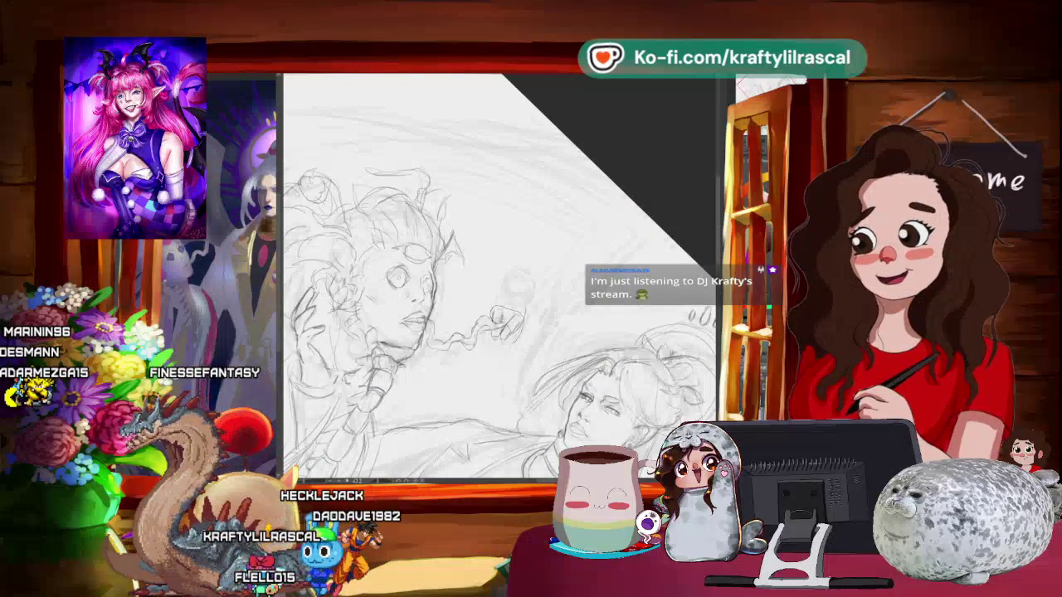
pyautogui.moveTo(490, 307); pyautogui.dragTo(525, 341)
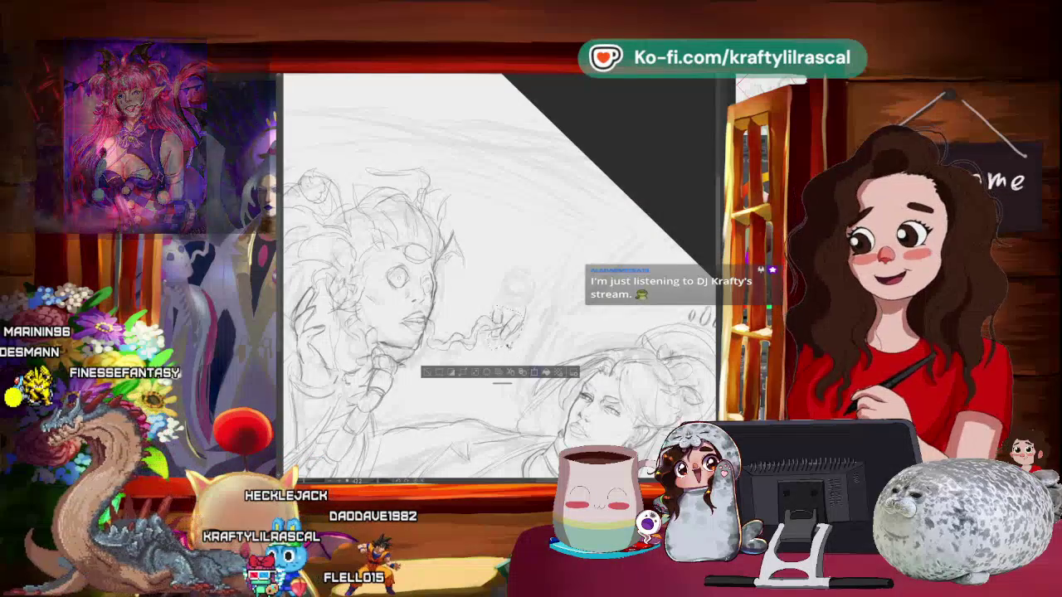
# - Rescale and reposition the selected smoke spirit with Transform, then confirm with OK
pyautogui.click(534, 372)
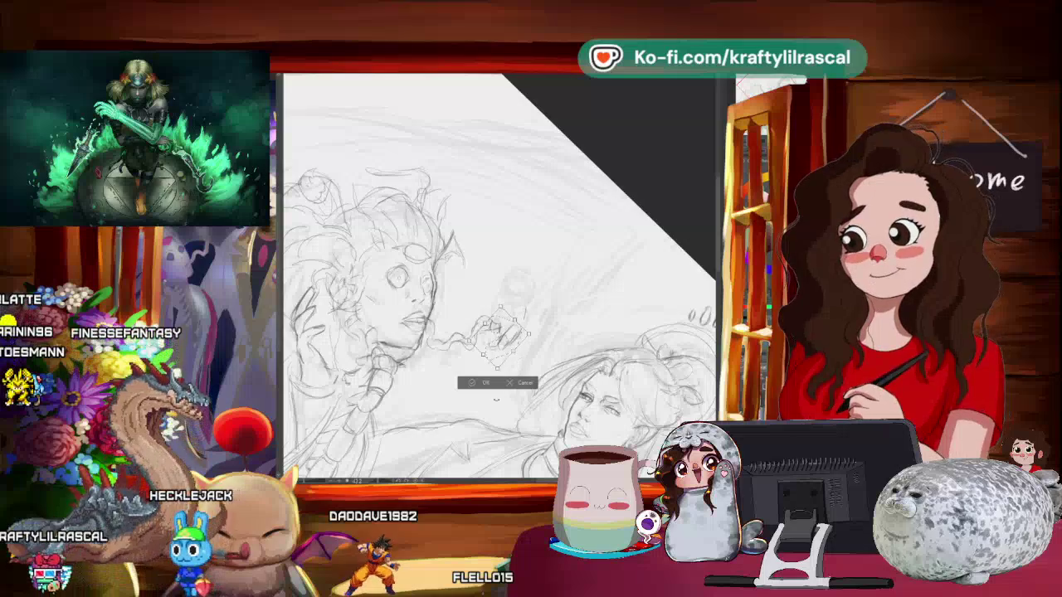
pyautogui.click(471, 384)
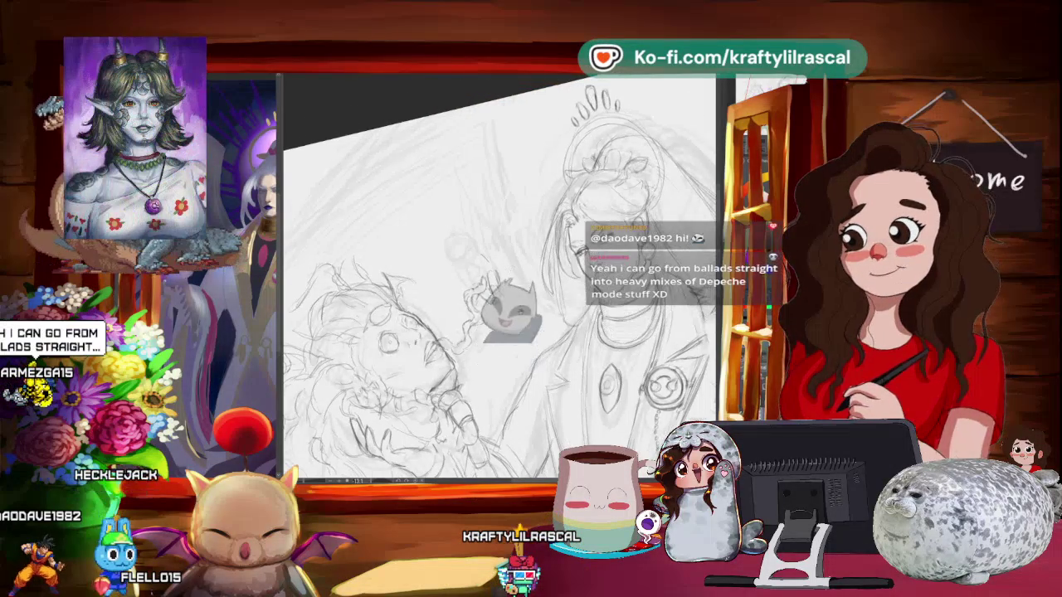
# - Rotate and pan the view to reframe both figures while refining the spirit's pencil lines
pyautogui.moveTo(507, 325); pyautogui.dragTo(515, 355)
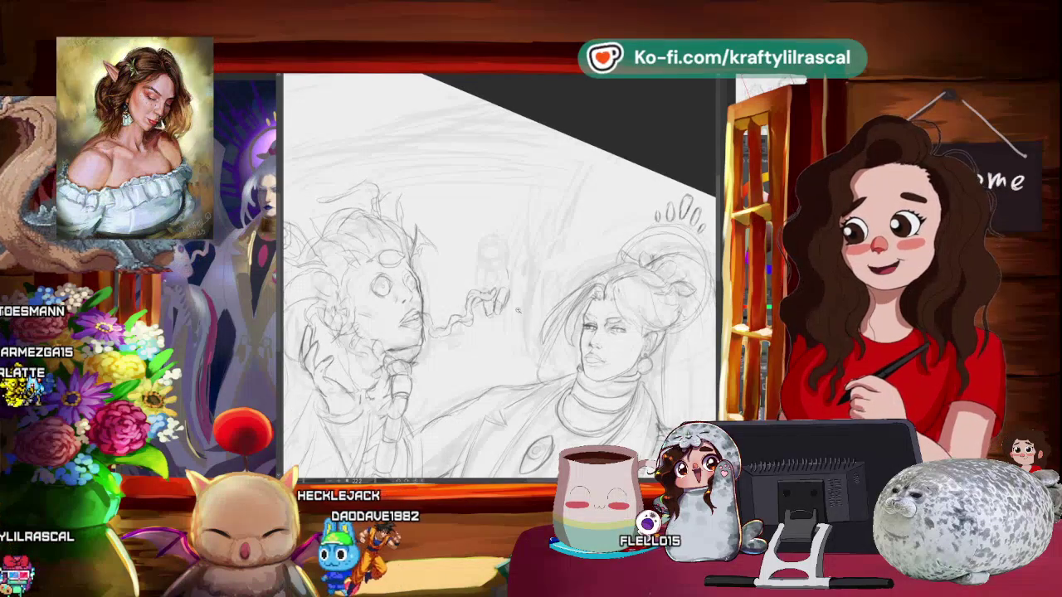
pyautogui.moveTo(497, 274); pyautogui.dragTo(488, 284)
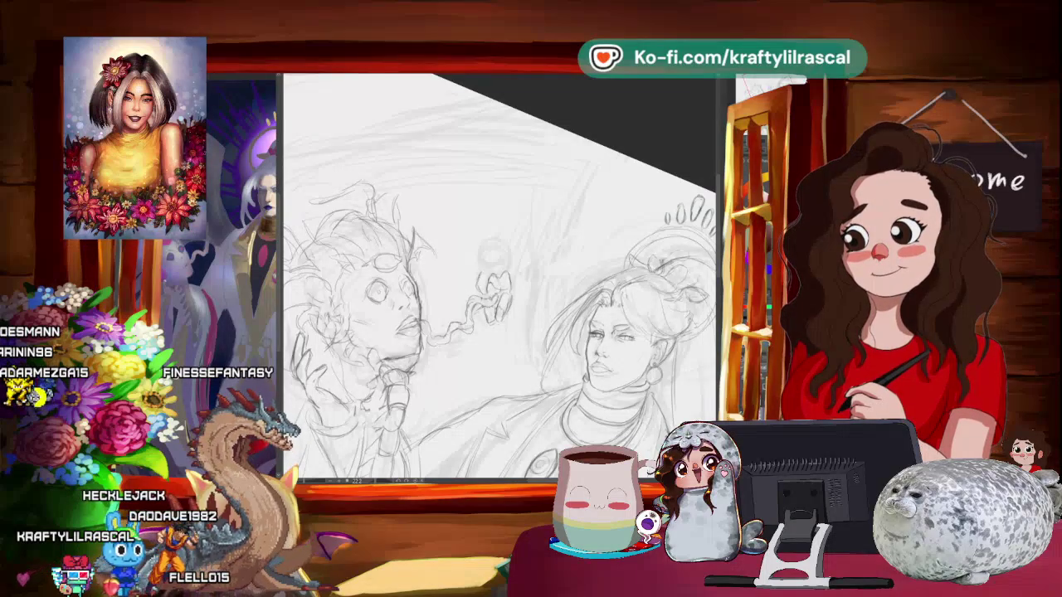
pyautogui.scroll(-3, 539, 263)
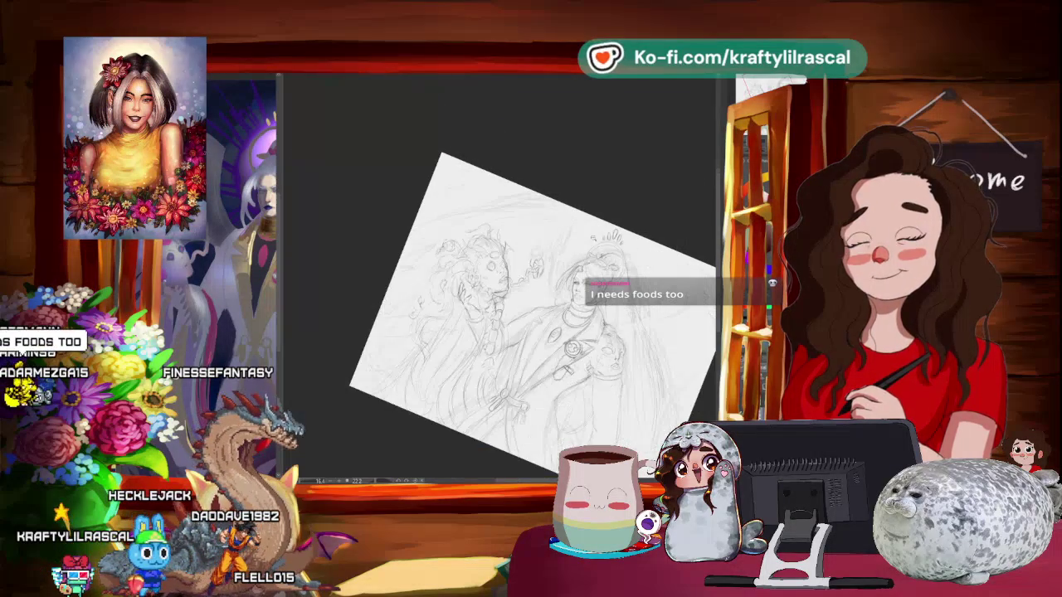
pyautogui.scroll(3, 536, 276)
pyautogui.scroll(-3, 535, 274)
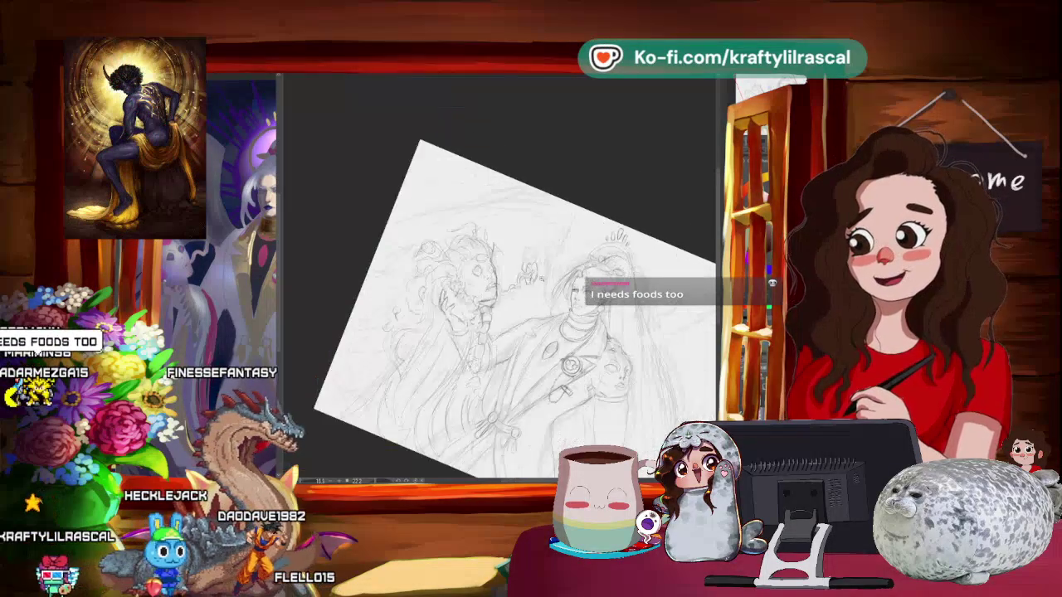
pyautogui.scroll(3, 562, 256)
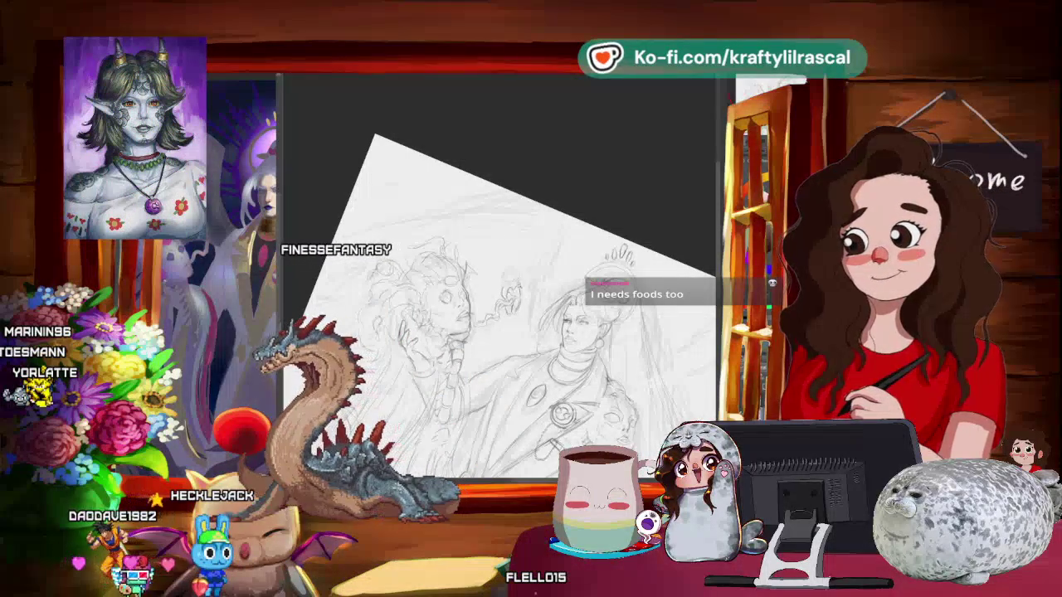
pyautogui.scroll(1, 517, 283)
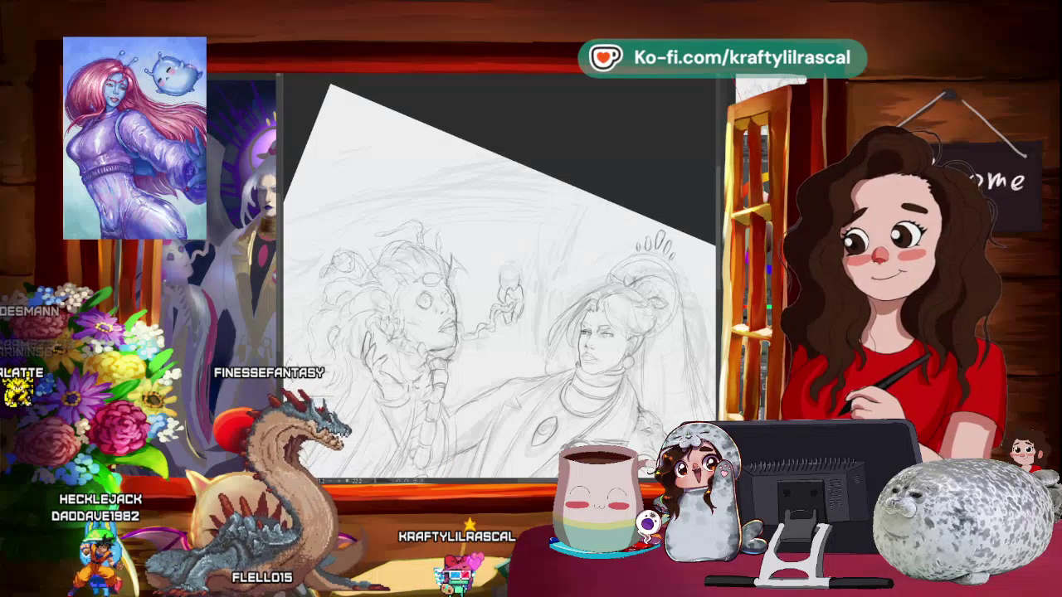
pyautogui.hotkey('ctrl', '-')
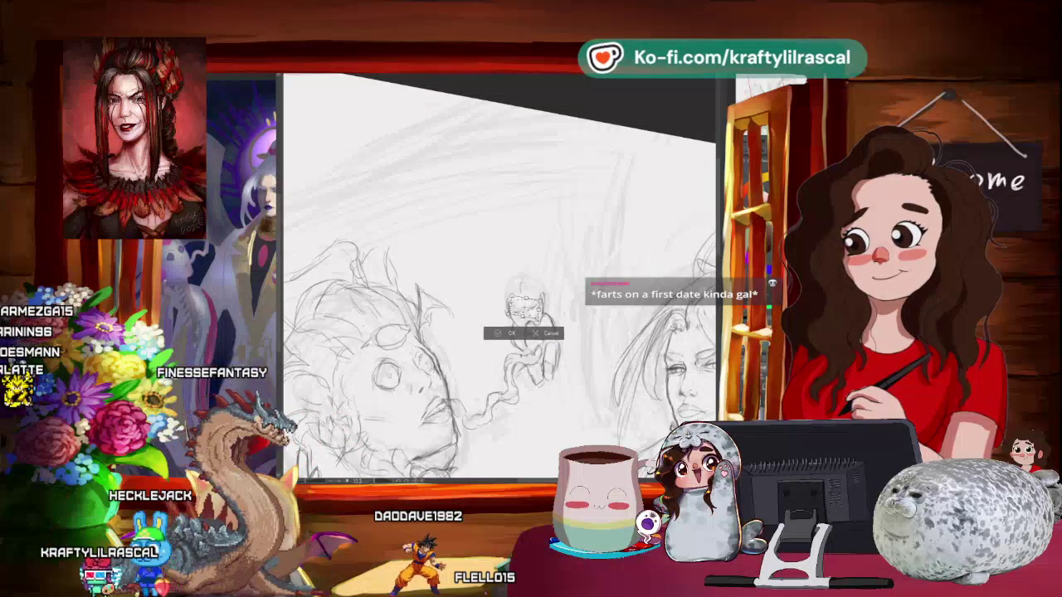
# - Confirm the smoke spirit's transform, sketch the robed figure's collar and brooch, then zoom the view
pyautogui.click(507, 333)
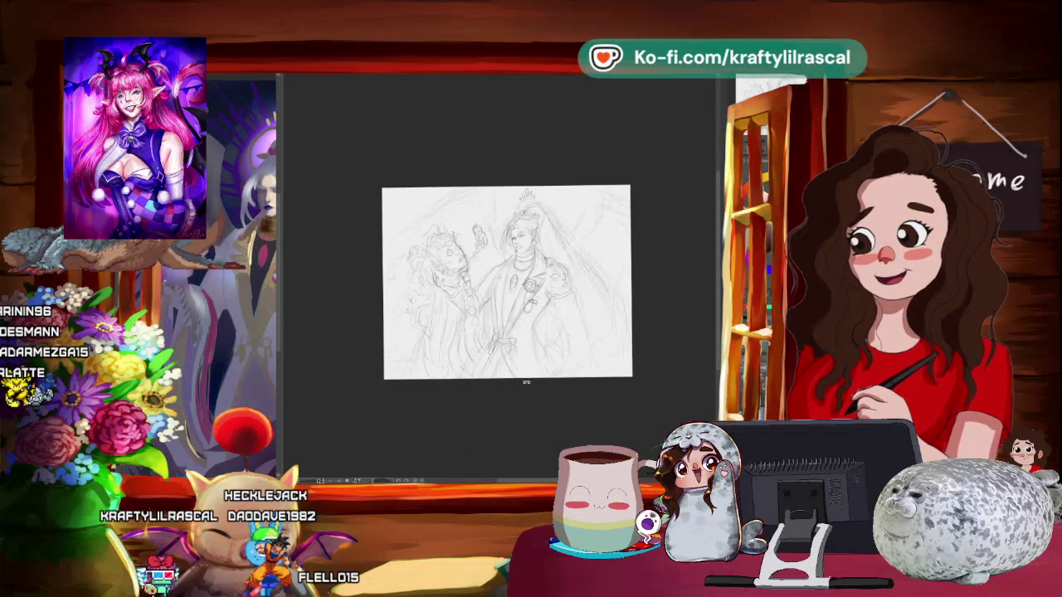
pyautogui.scroll(3, 523, 374)
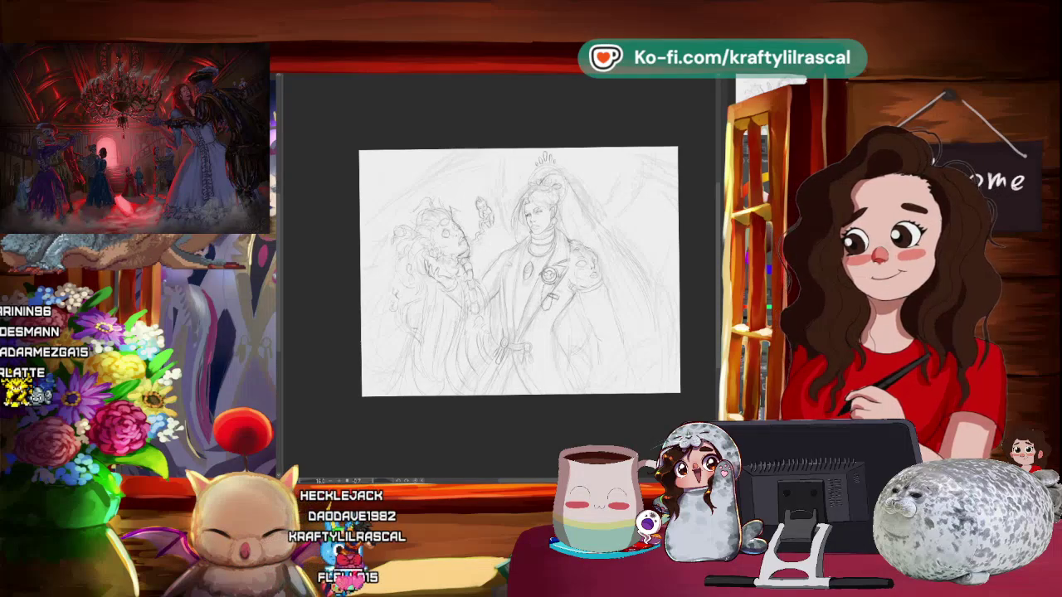
pyautogui.scroll(3, 644, 362)
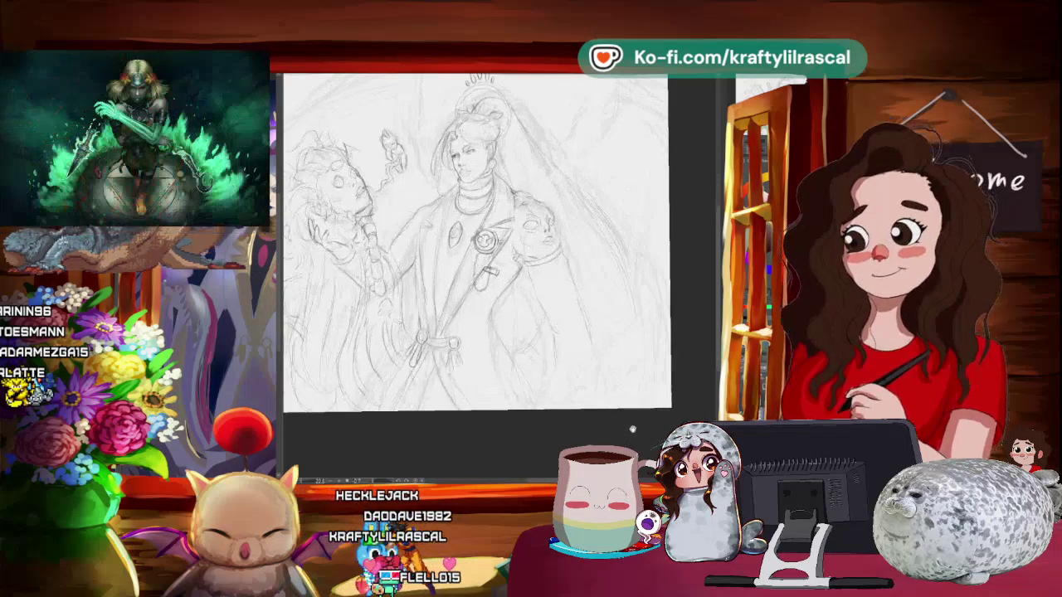
pyautogui.scroll(-2, 652, 421)
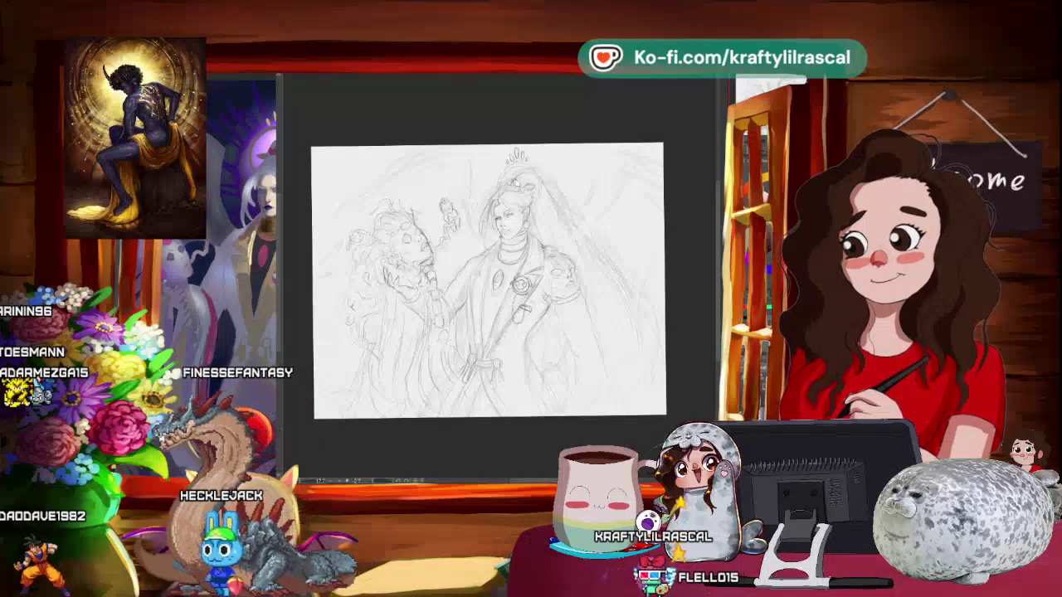
pyautogui.moveTo(689, 274); pyautogui.dragTo(660, 280)
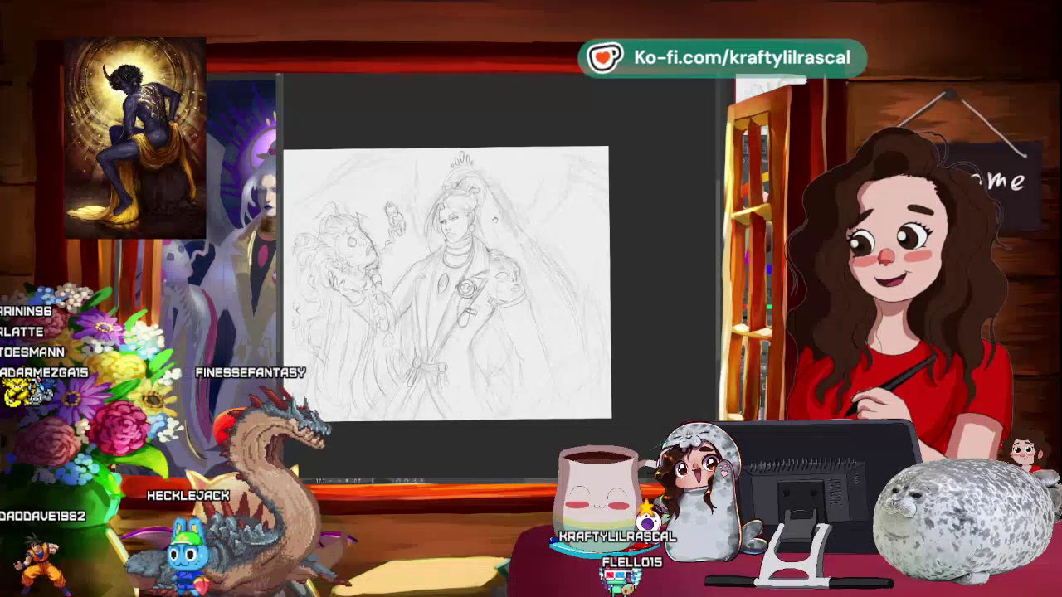
# - Rotate the canvas back and forth and zoom out until the whole page shows slightly tilted
pyautogui.moveTo(656, 319); pyautogui.dragTo(465, 363)
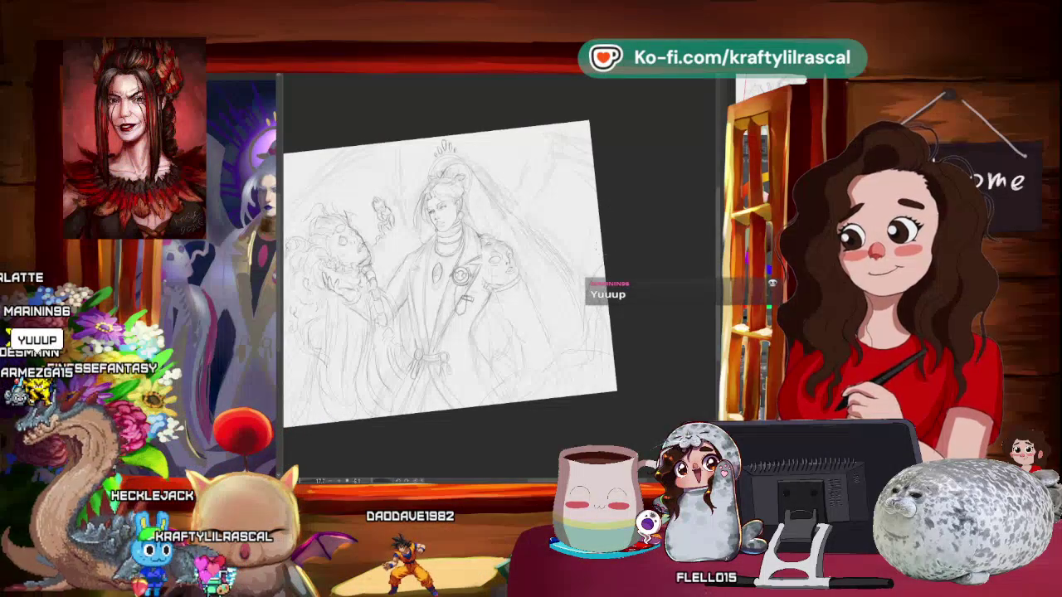
pyautogui.moveTo(586, 304)
pyautogui.mouseDown()
pyautogui.moveTo(507, 457)
pyautogui.moveTo(679, 374)
pyautogui.moveTo(612, 351)
pyautogui.mouseUp()
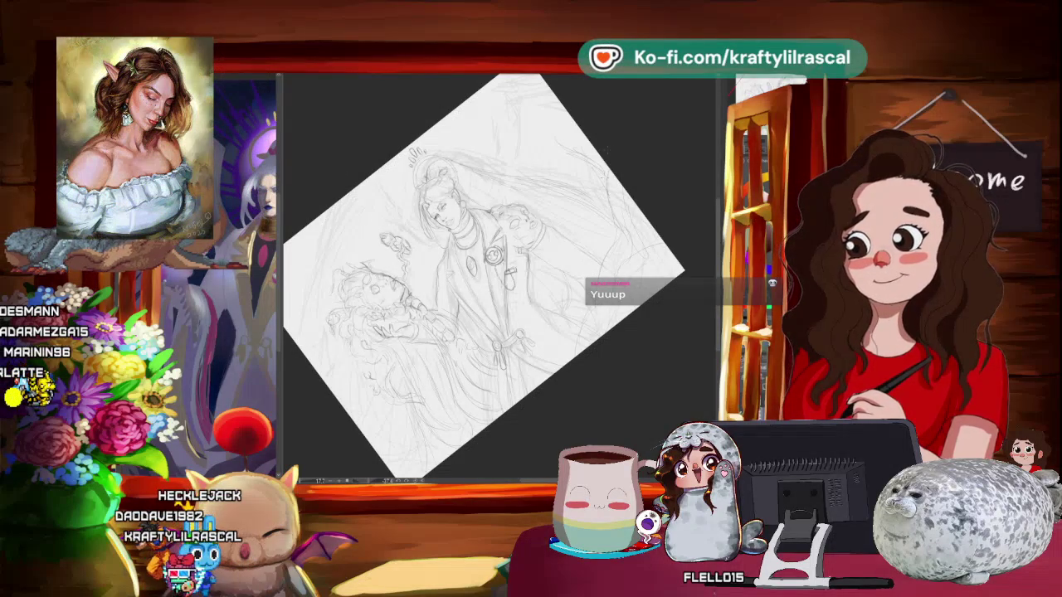
pyautogui.scroll(-3, 635, 350)
pyautogui.moveTo(619, 372)
pyautogui.mouseDown()
pyautogui.moveTo(602, 417)
pyautogui.moveTo(508, 425)
pyautogui.mouseUp()
pyautogui.scroll(3, 509, 425)
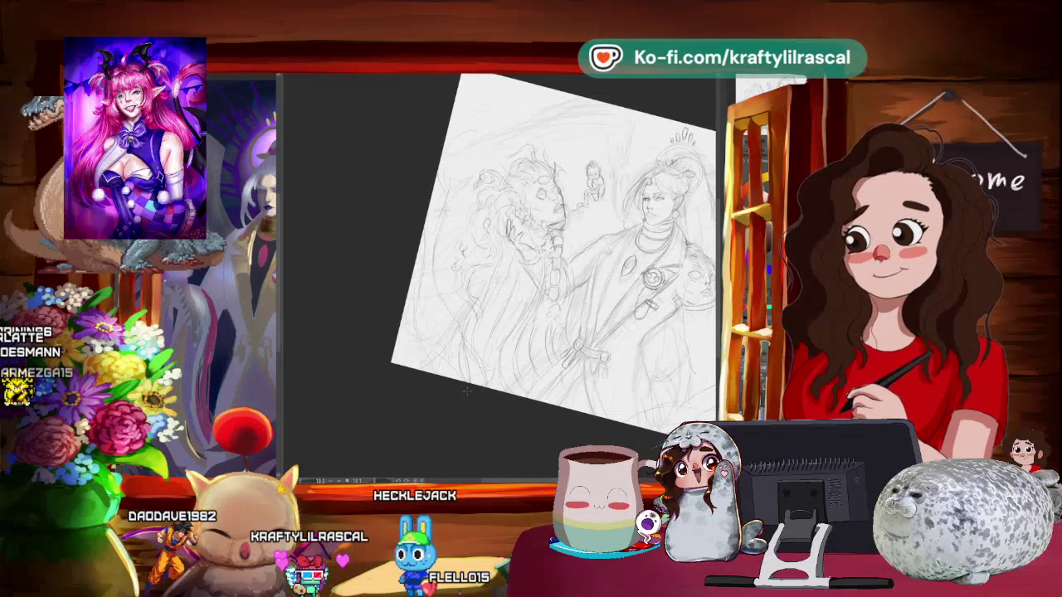
pyautogui.moveTo(675, 190)
pyautogui.mouseDown()
pyautogui.moveTo(651, 194)
pyautogui.moveTo(635, 246)
pyautogui.moveTo(640, 327)
pyautogui.moveTo(664, 290)
pyautogui.mouseUp()
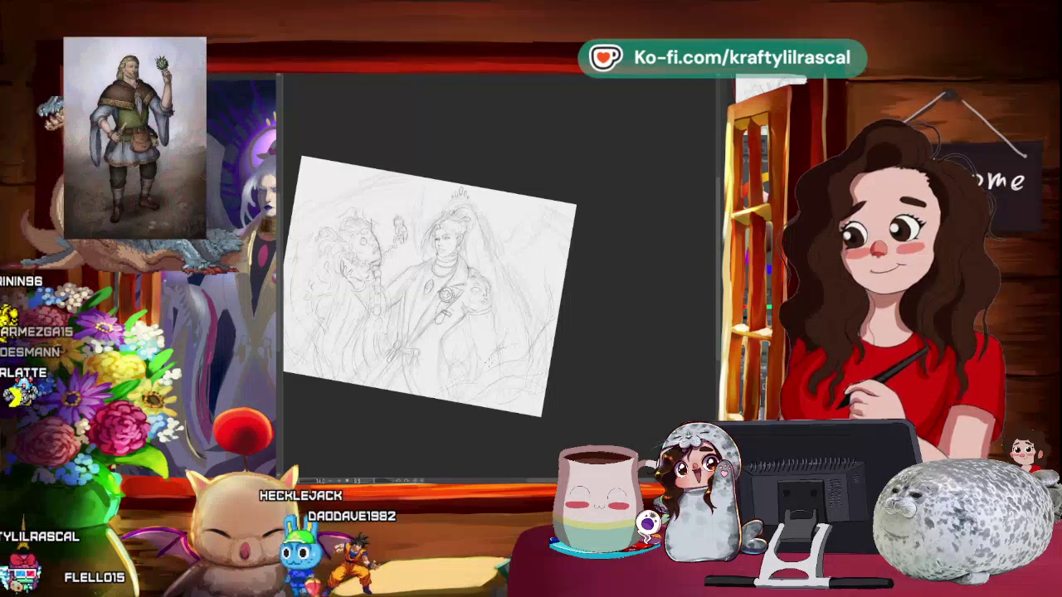
# - Zoom in and pan to magnify the robed figure's head and torso with the canvas nearly level
pyautogui.scroll(-3, 623, 283)
pyautogui.scroll(2, 622, 283)
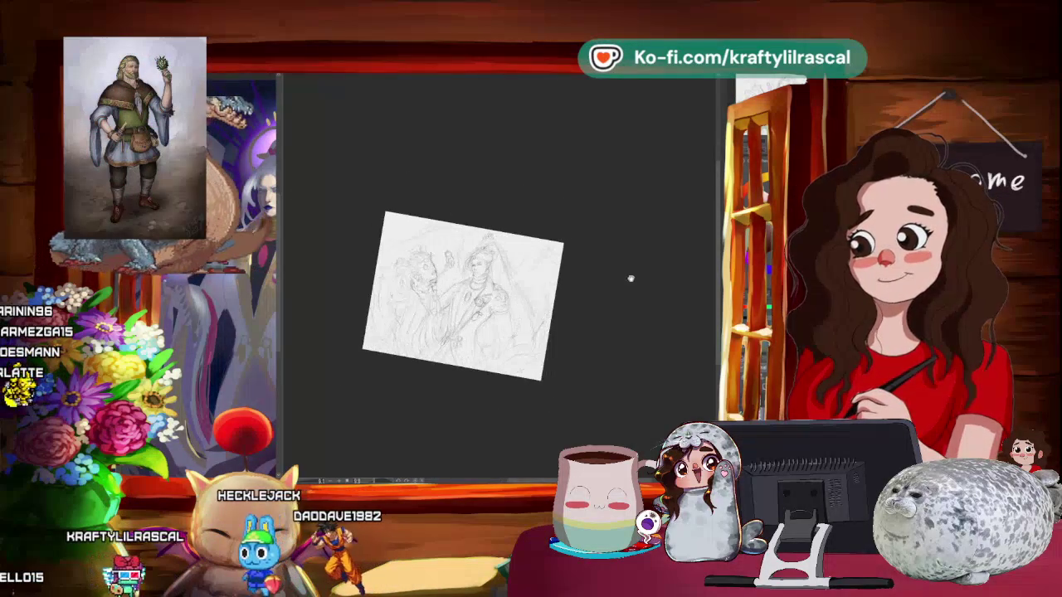
pyautogui.scroll(2, 590, 304)
pyautogui.moveTo(590, 304); pyautogui.dragTo(606, 384)
pyautogui.scroll(2, 631, 318)
pyautogui.scroll(1, 631, 317)
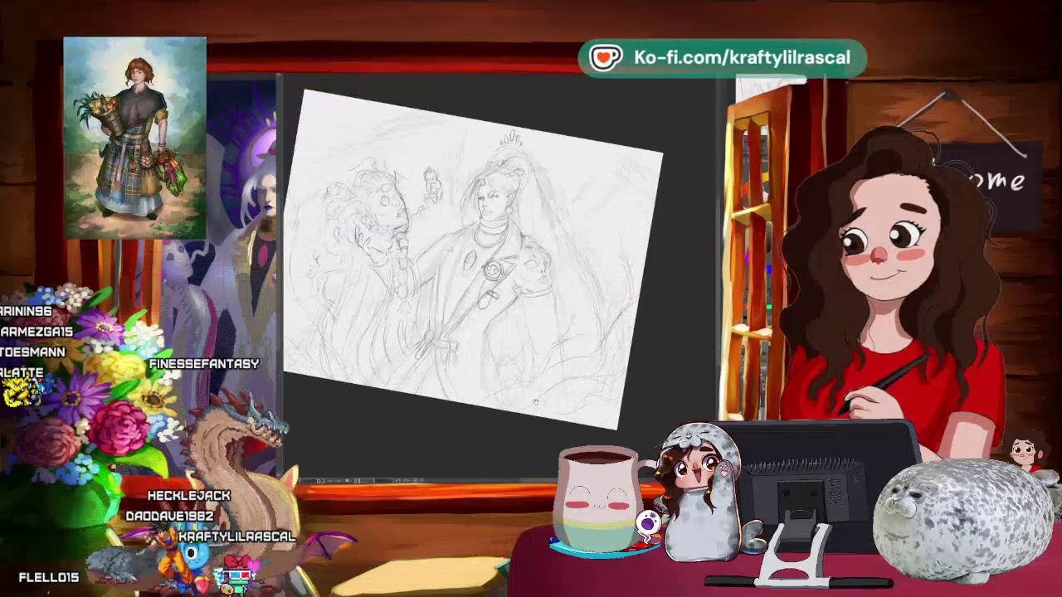
pyautogui.moveTo(529, 426); pyautogui.dragTo(564, 404)
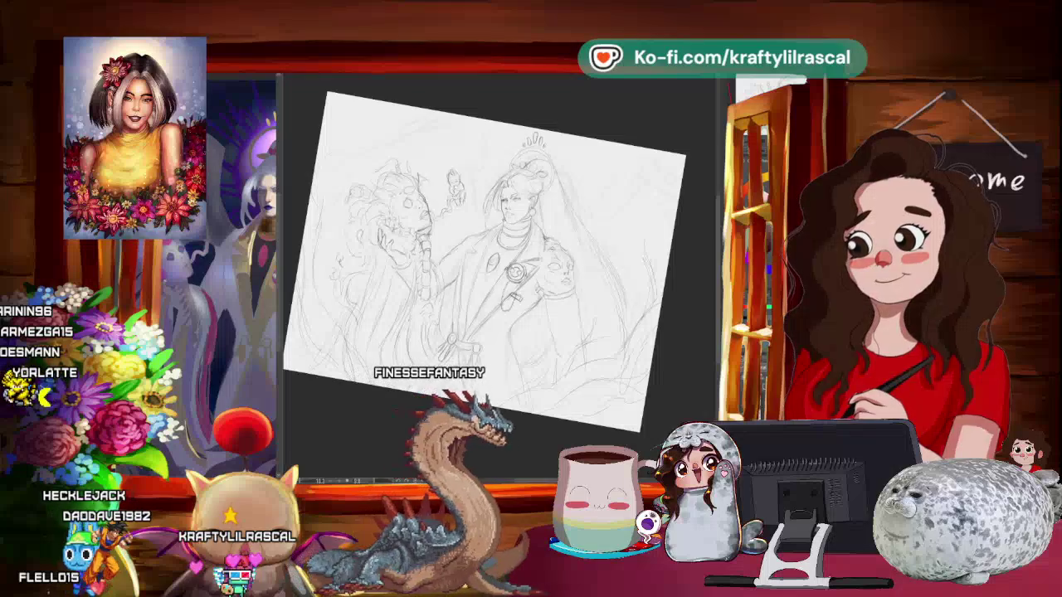
pyautogui.moveTo(485, 261); pyautogui.dragTo(465, 271)
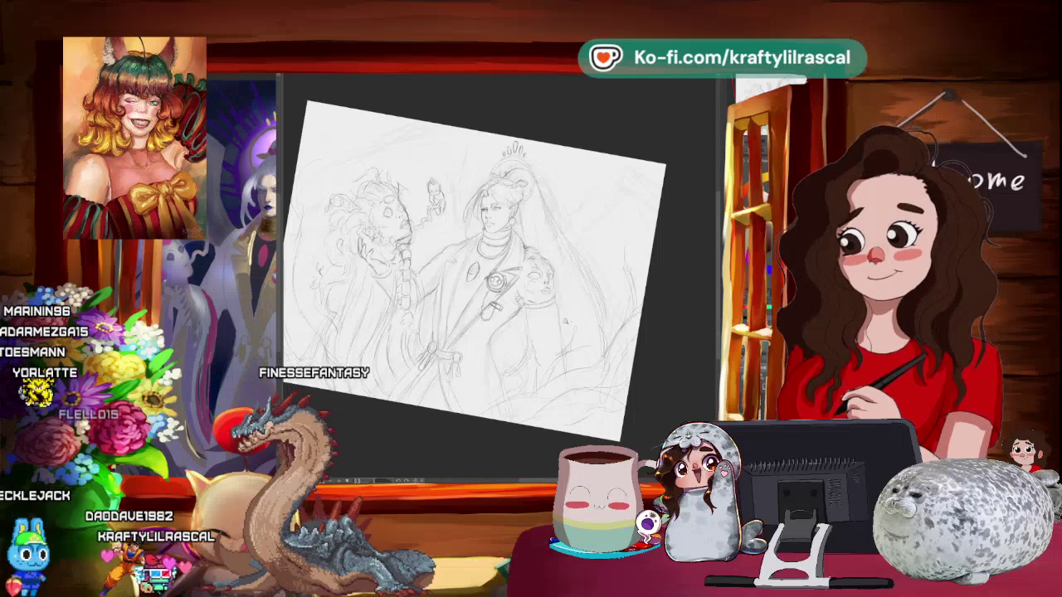
pyautogui.scroll(-2, 559, 327)
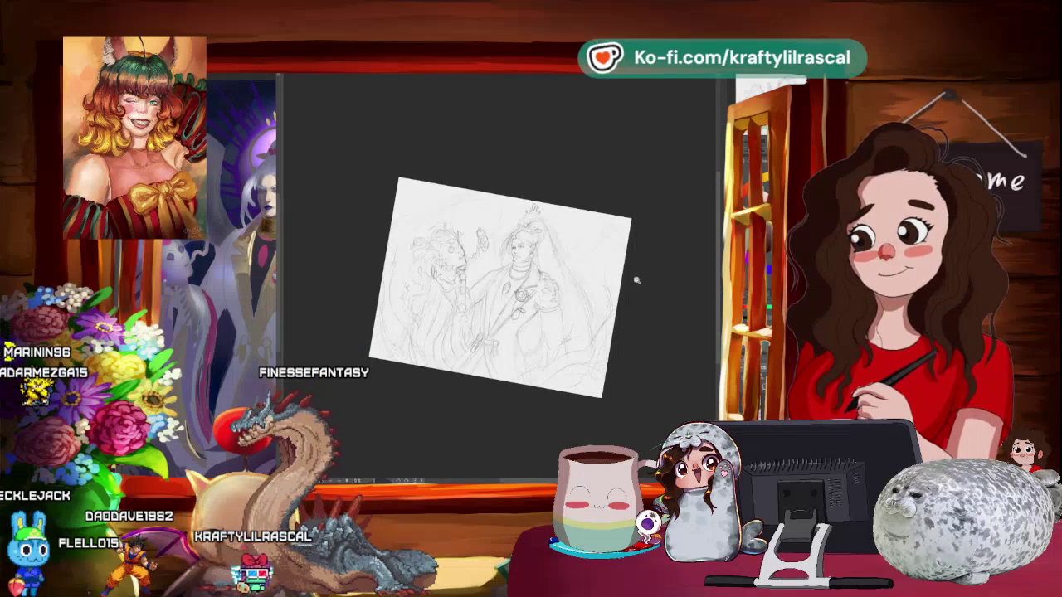
pyautogui.scroll(3, 632, 283)
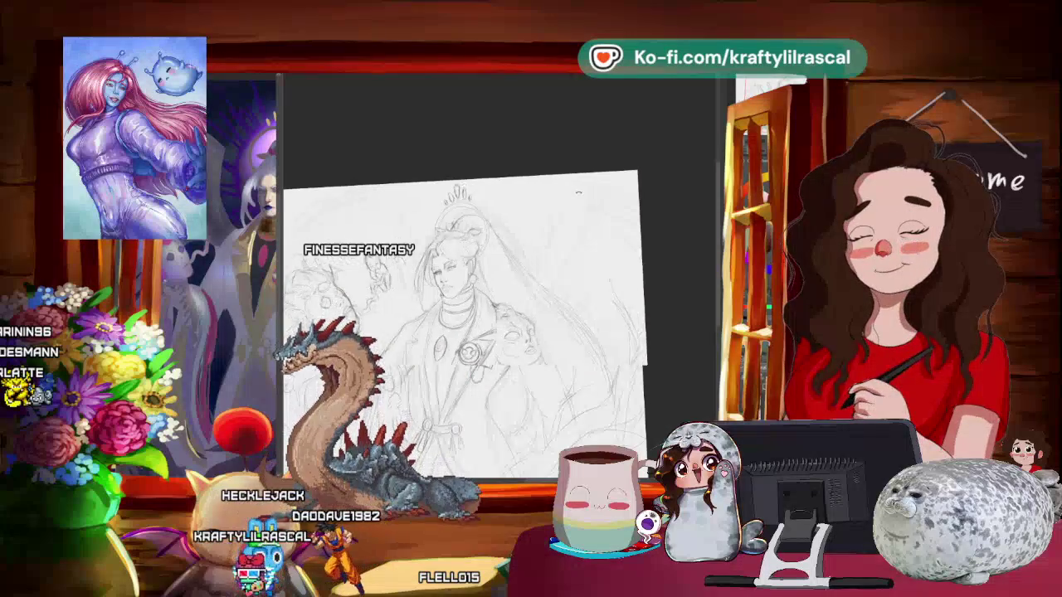
# - Rotate the enlarged canvas near level, then steeply counter-clockwise, adjusting zoom along the way
pyautogui.scroll(-3, 596, 162)
pyautogui.scroll(-2, 545, 200)
pyautogui.scroll(1, 545, 200)
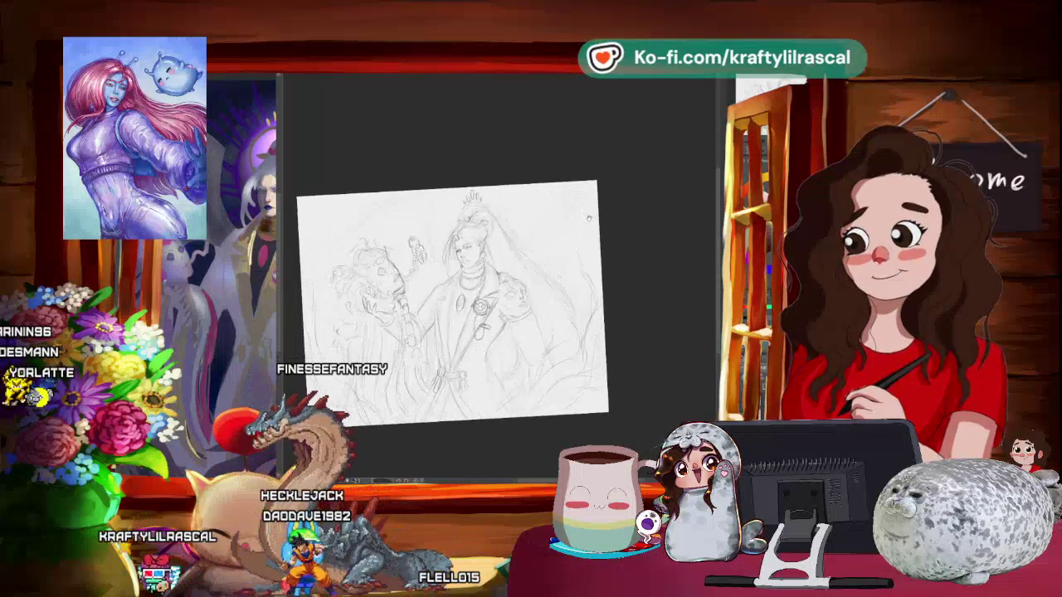
pyautogui.moveTo(558, 131); pyautogui.dragTo(575, 122)
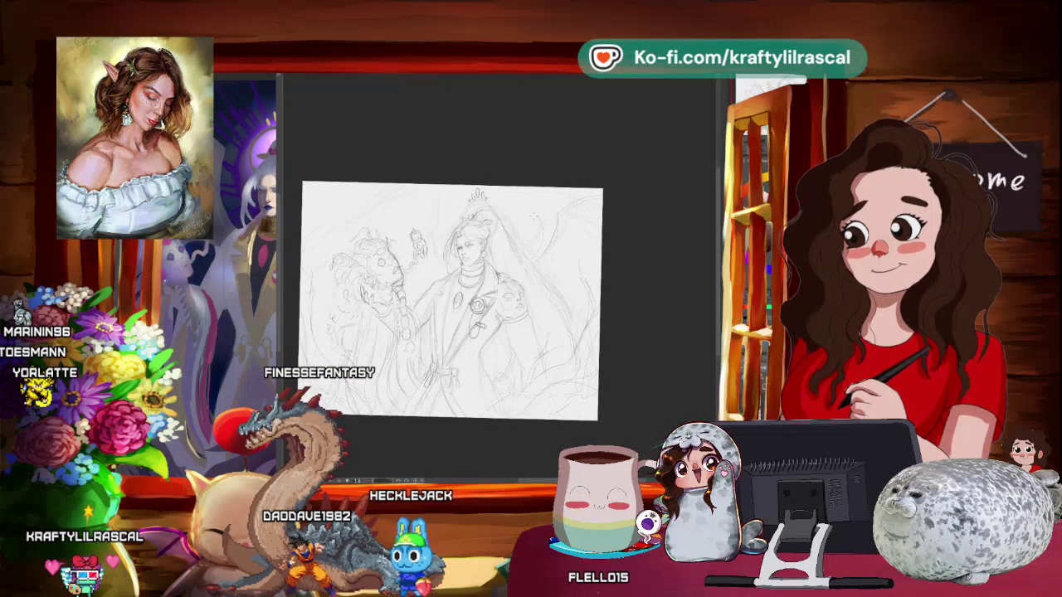
pyautogui.moveTo(618, 228); pyautogui.dragTo(626, 258)
pyautogui.scroll(2, 578, 281)
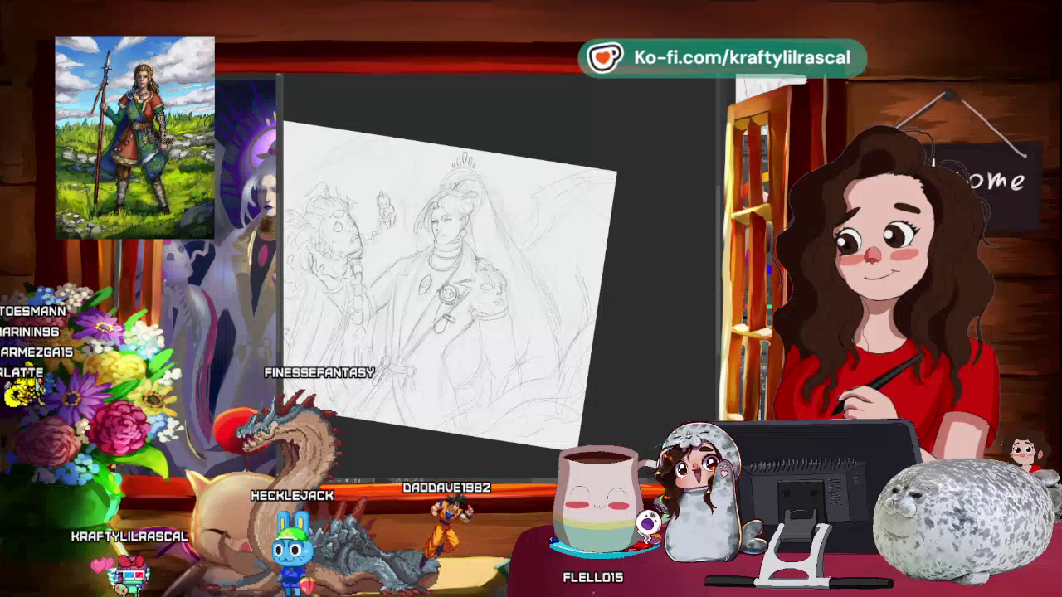
pyautogui.scroll(-2, 635, 191)
pyautogui.scroll(2, 652, 220)
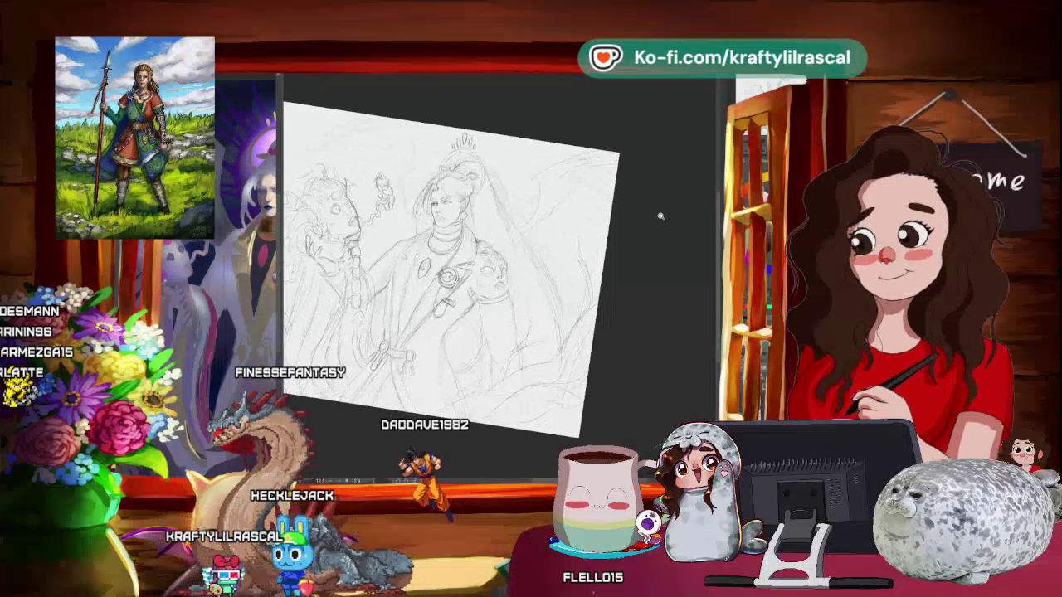
pyautogui.scroll(2, 636, 237)
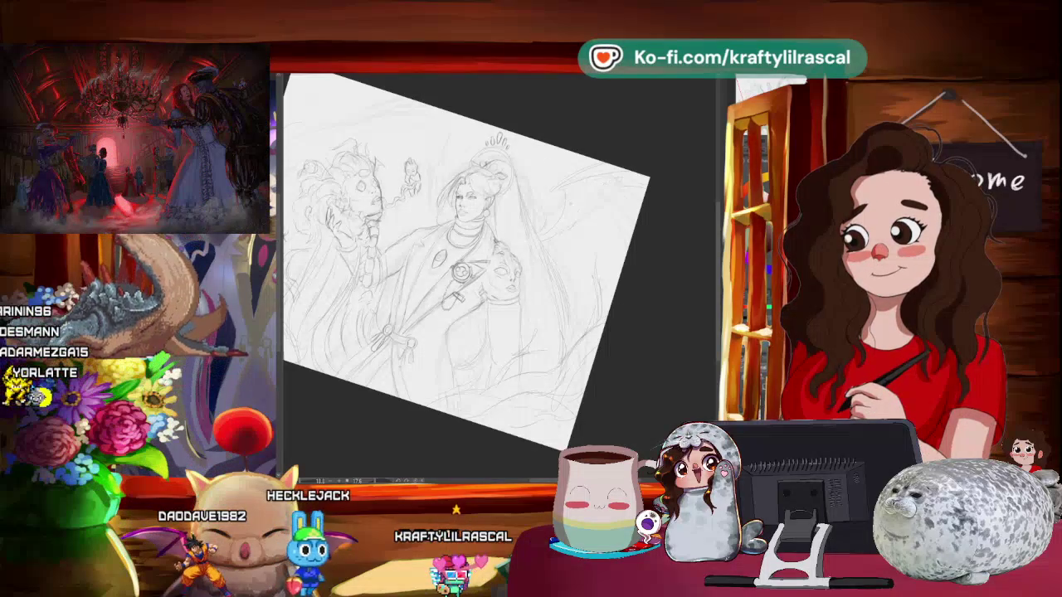
pyautogui.moveTo(615, 290)
pyautogui.mouseDown()
pyautogui.moveTo(650, 202)
pyautogui.moveTo(603, 304)
pyautogui.moveTo(618, 190)
pyautogui.mouseUp()
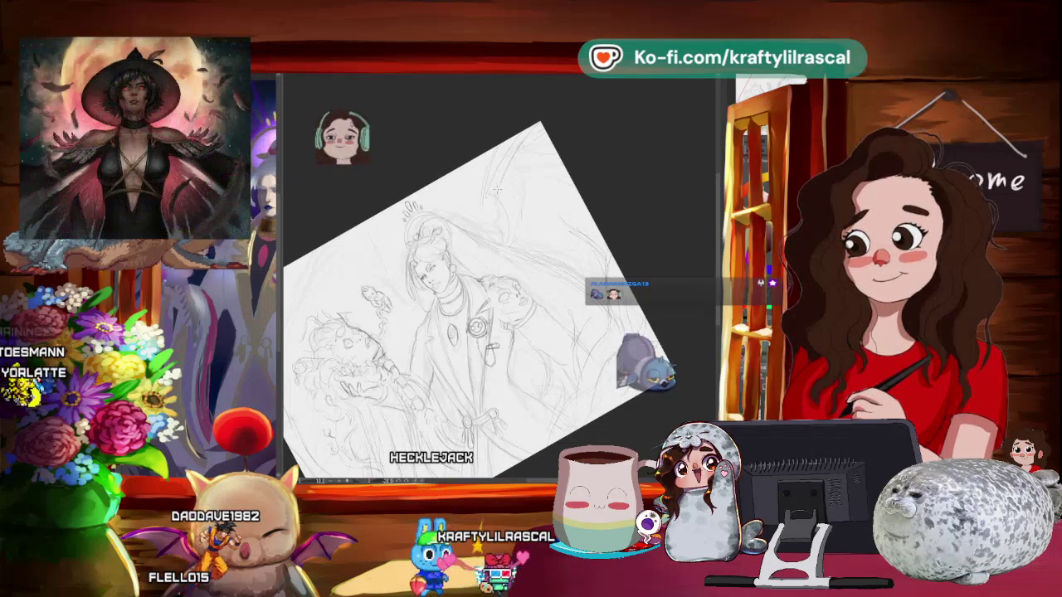
# - Tilt the canvas back clockwise, zoom out, and nudge the view toward level
pyautogui.moveTo(618, 190)
pyautogui.mouseDown()
pyautogui.moveTo(586, 376)
pyautogui.moveTo(564, 379)
pyautogui.moveTo(639, 343)
pyautogui.moveTo(588, 387)
pyautogui.mouseUp()
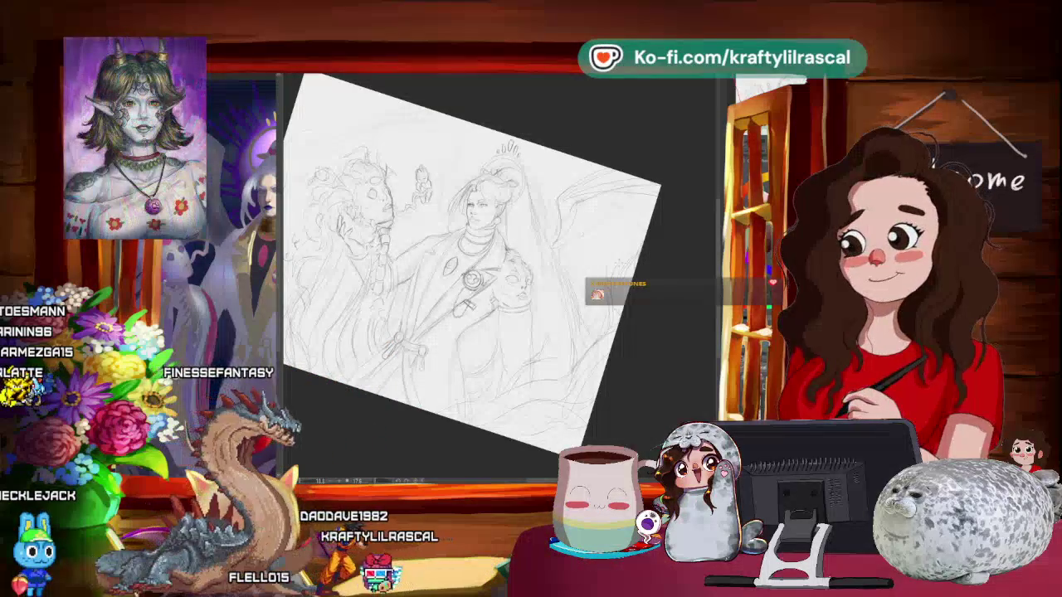
pyautogui.hotkey('ctrl', '-')
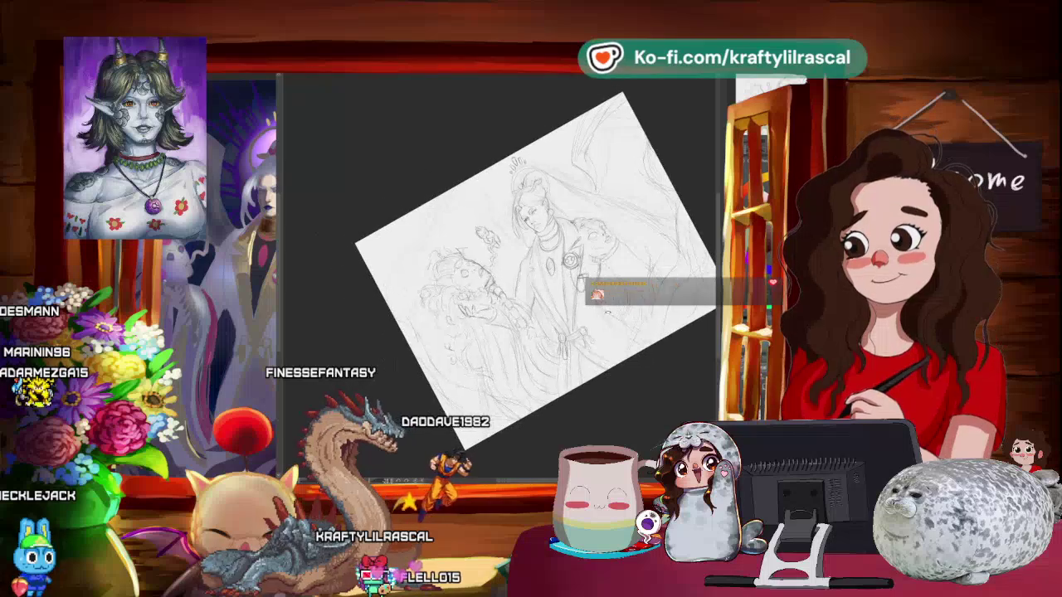
pyautogui.hotkey('ctrl', '+')
pyautogui.press('4')
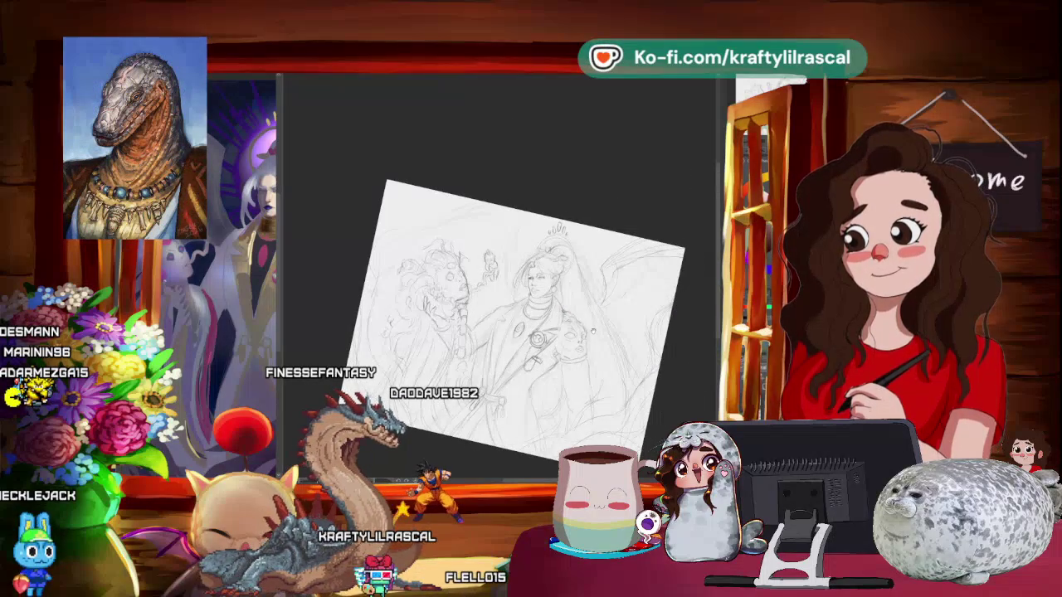